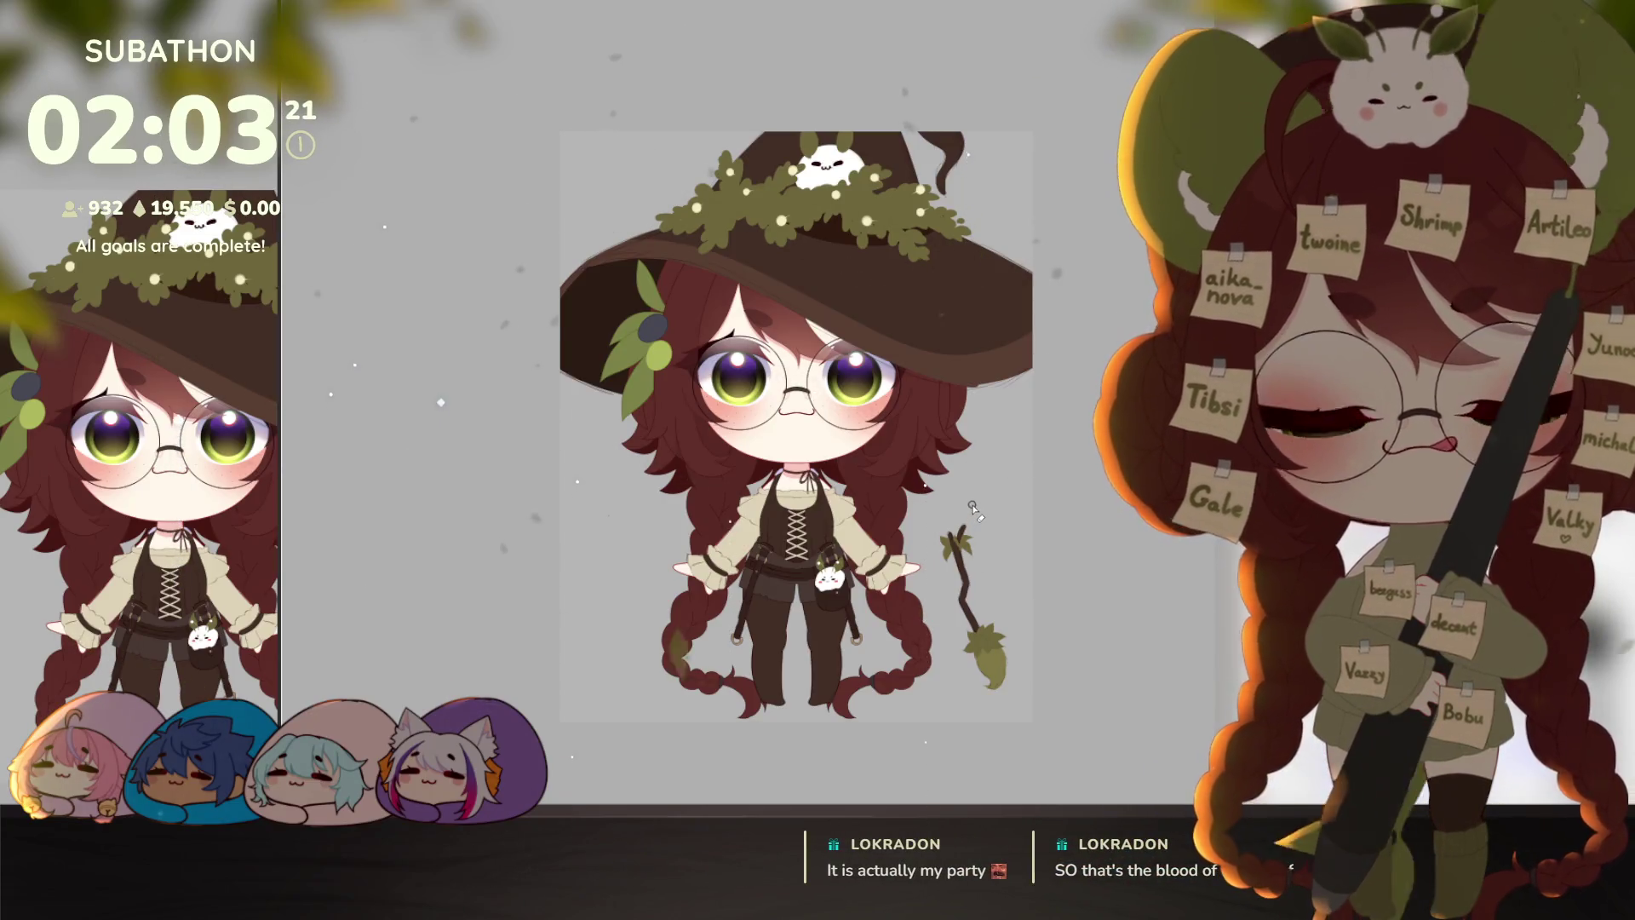
# Step: Zoom in on the broom and sketch strands through the bristles and along their left edge
pyautogui.scroll(3, 999, 606)
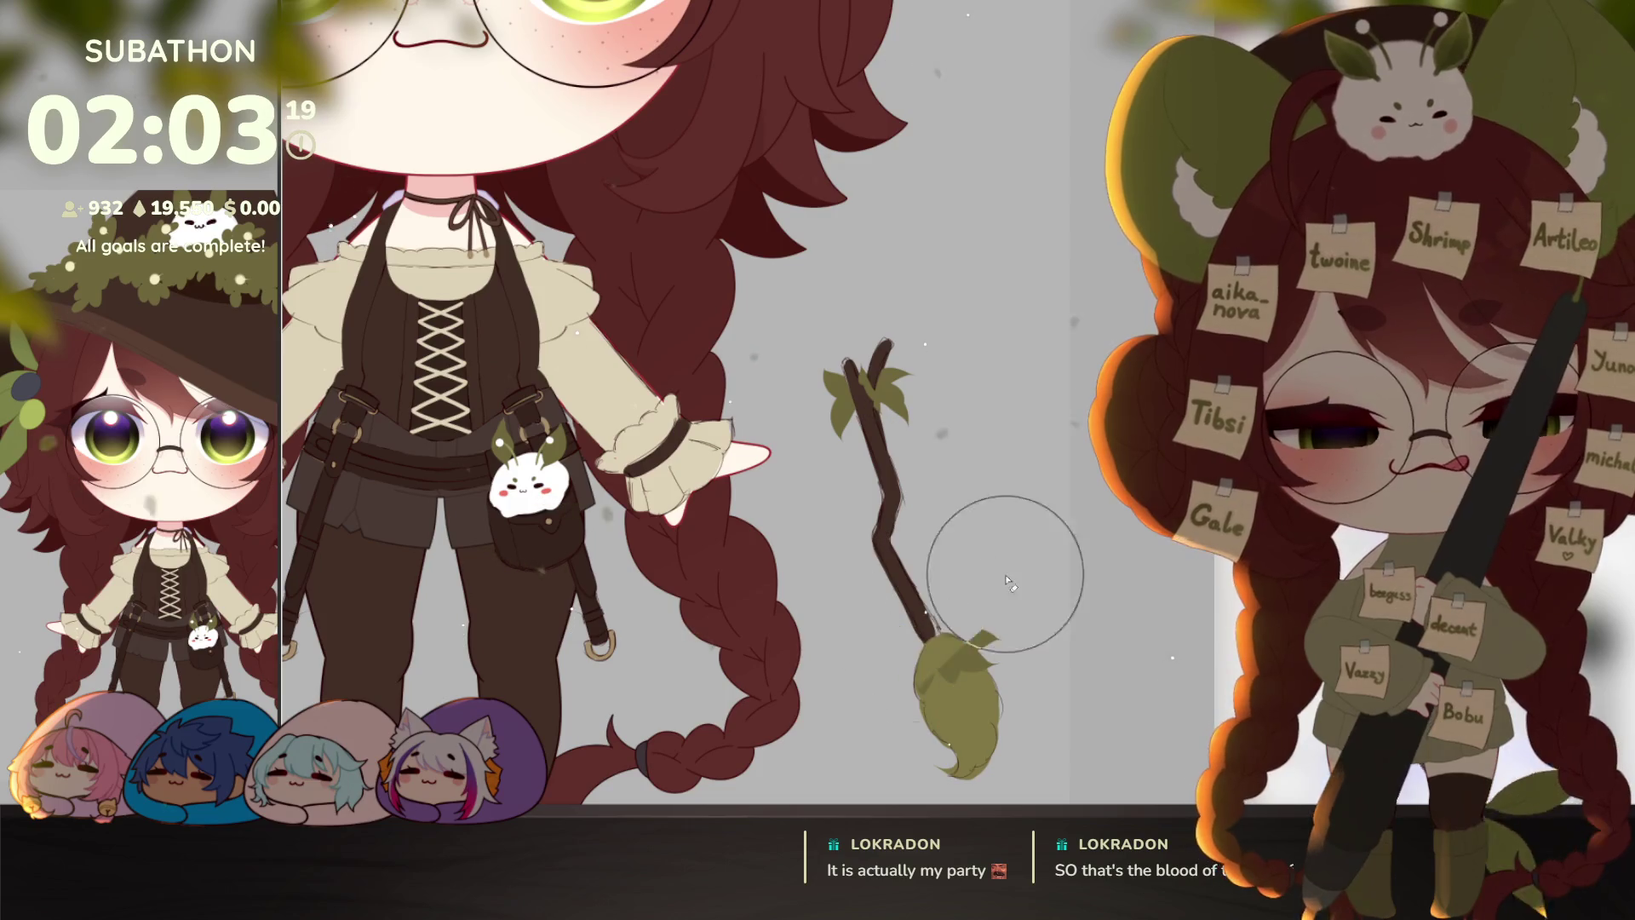
pyautogui.scroll(2, 1058, 621)
pyautogui.moveTo(1058, 621); pyautogui.dragTo(1056, 517)
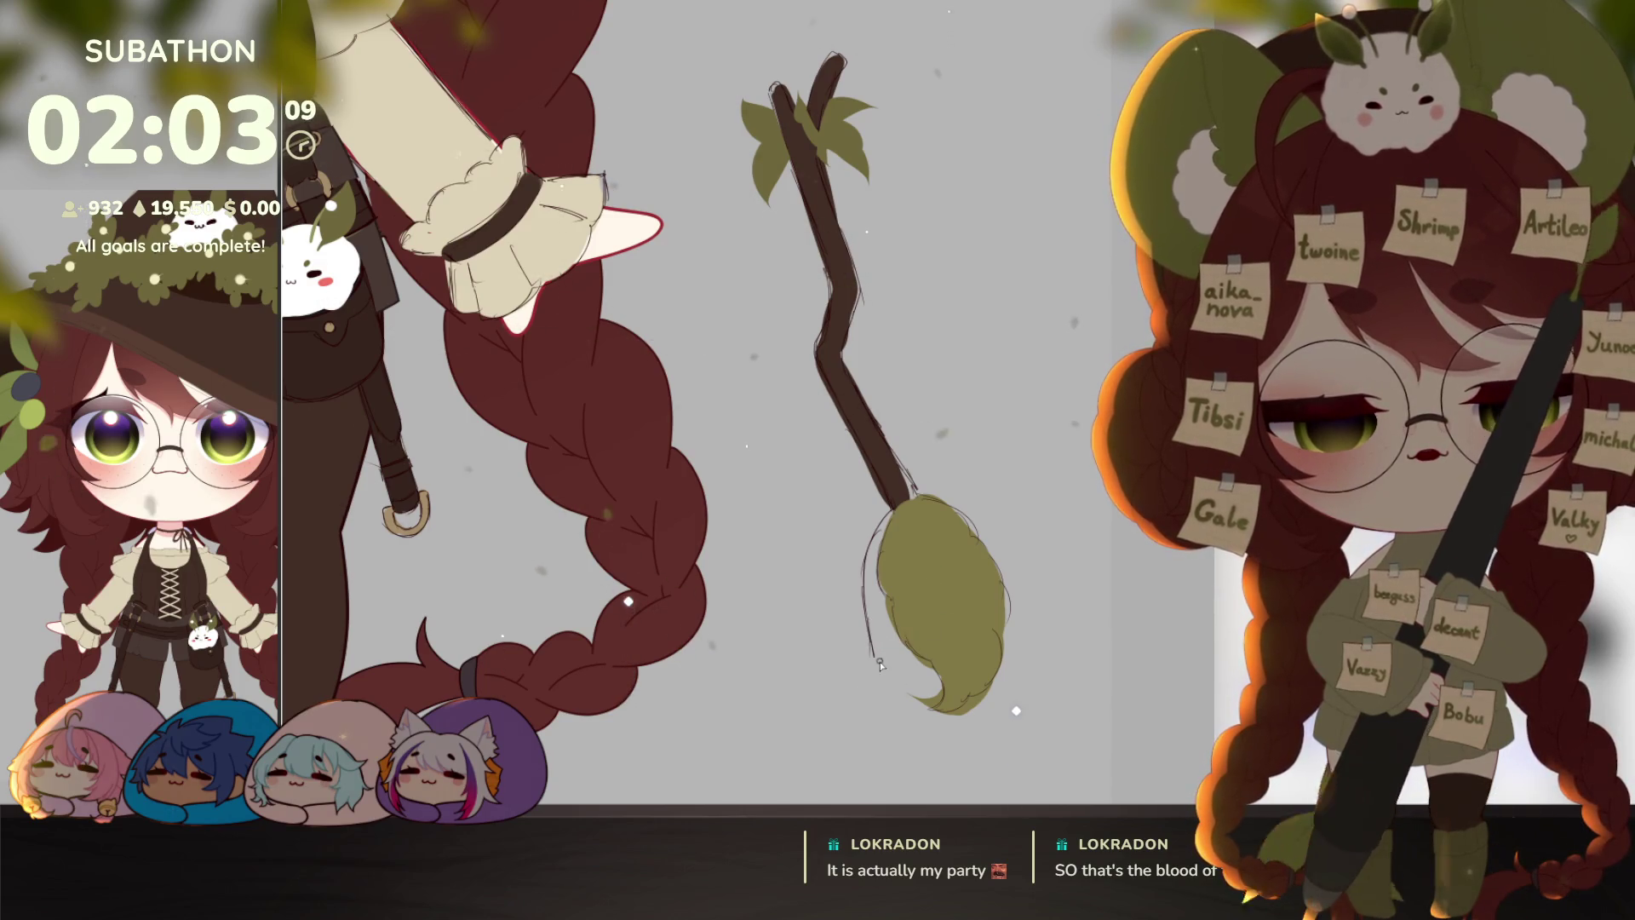
pyautogui.moveTo(901, 632); pyautogui.dragTo(915, 523)
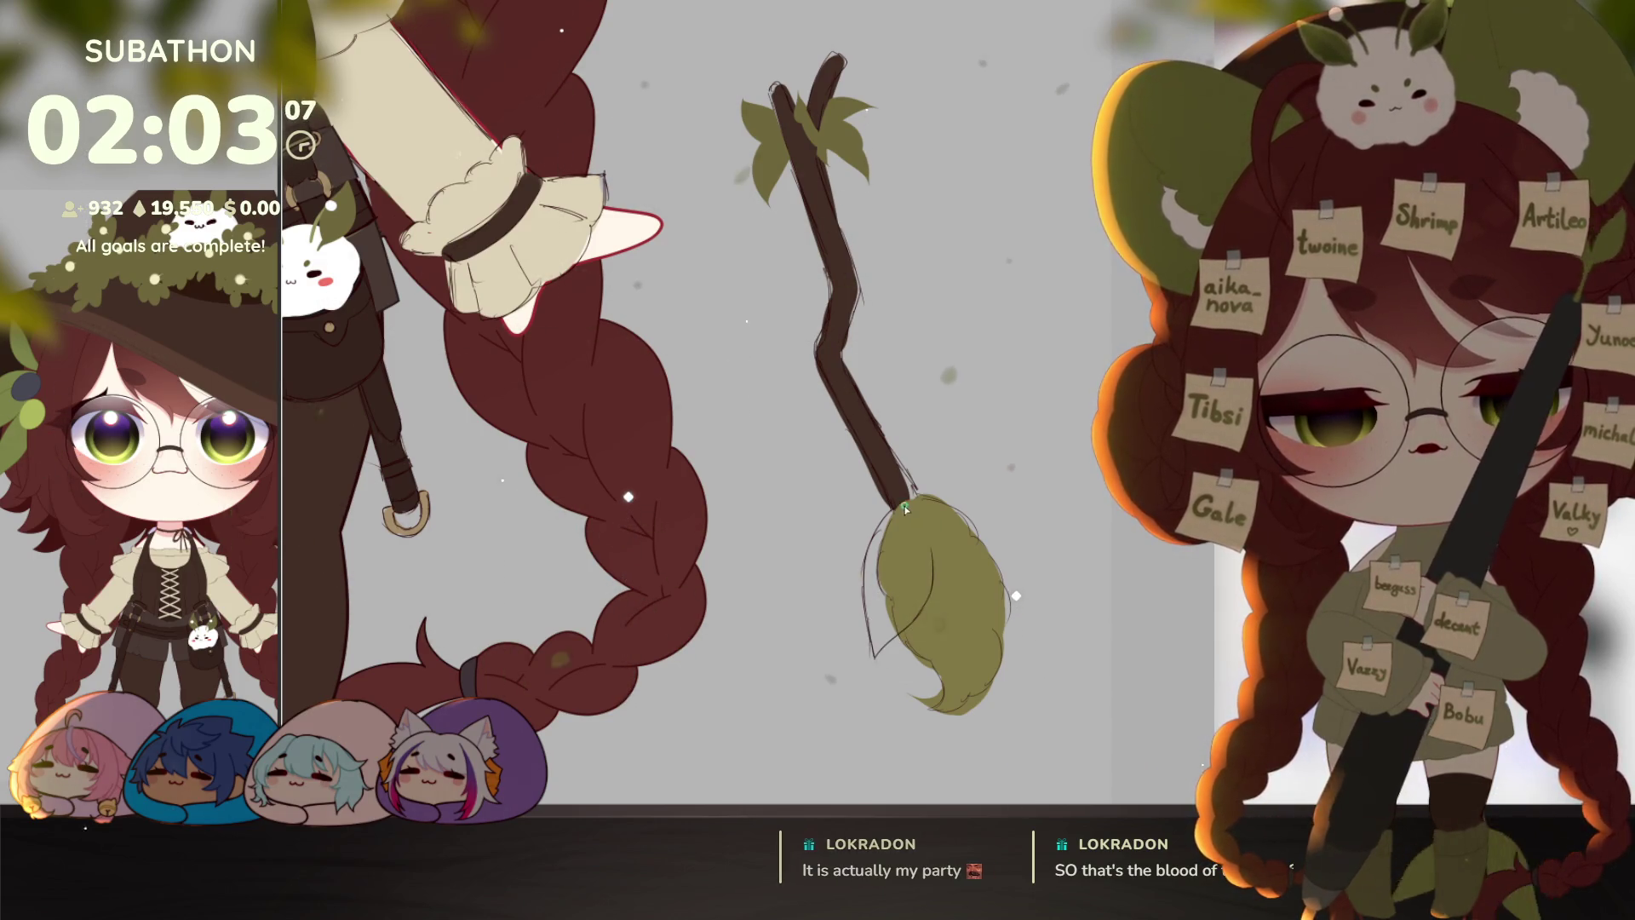
pyautogui.moveTo(862, 538); pyautogui.dragTo(836, 628)
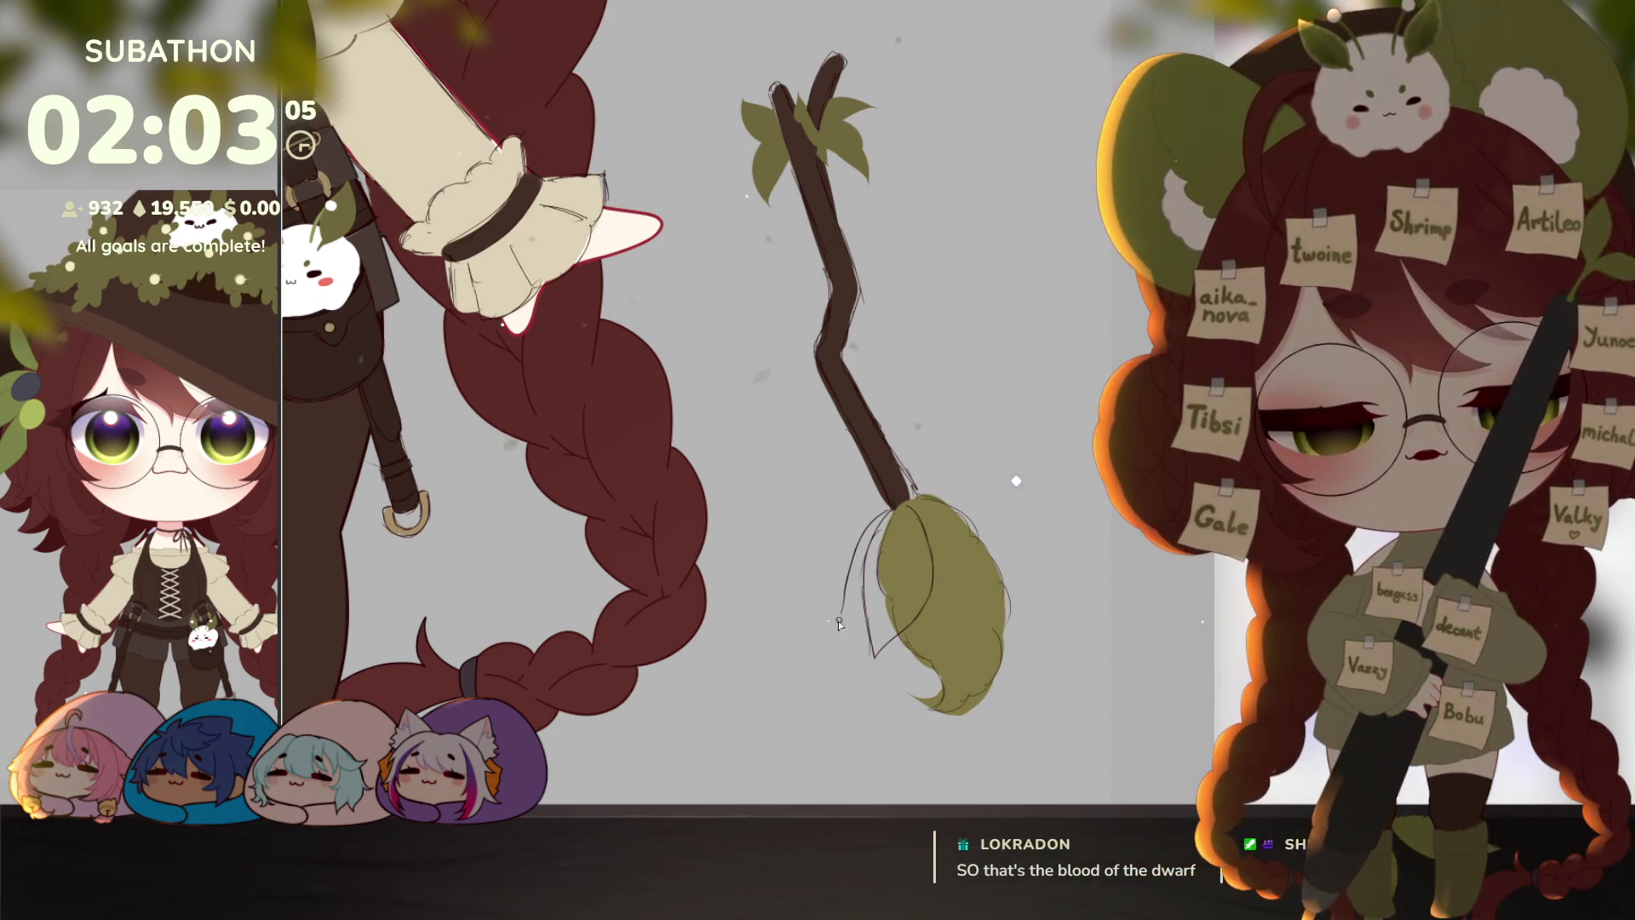
# Step: Sketch strands along the bristles' upper-right edge and across the broom's top bristles
pyautogui.hscroll(2, 866, 615)
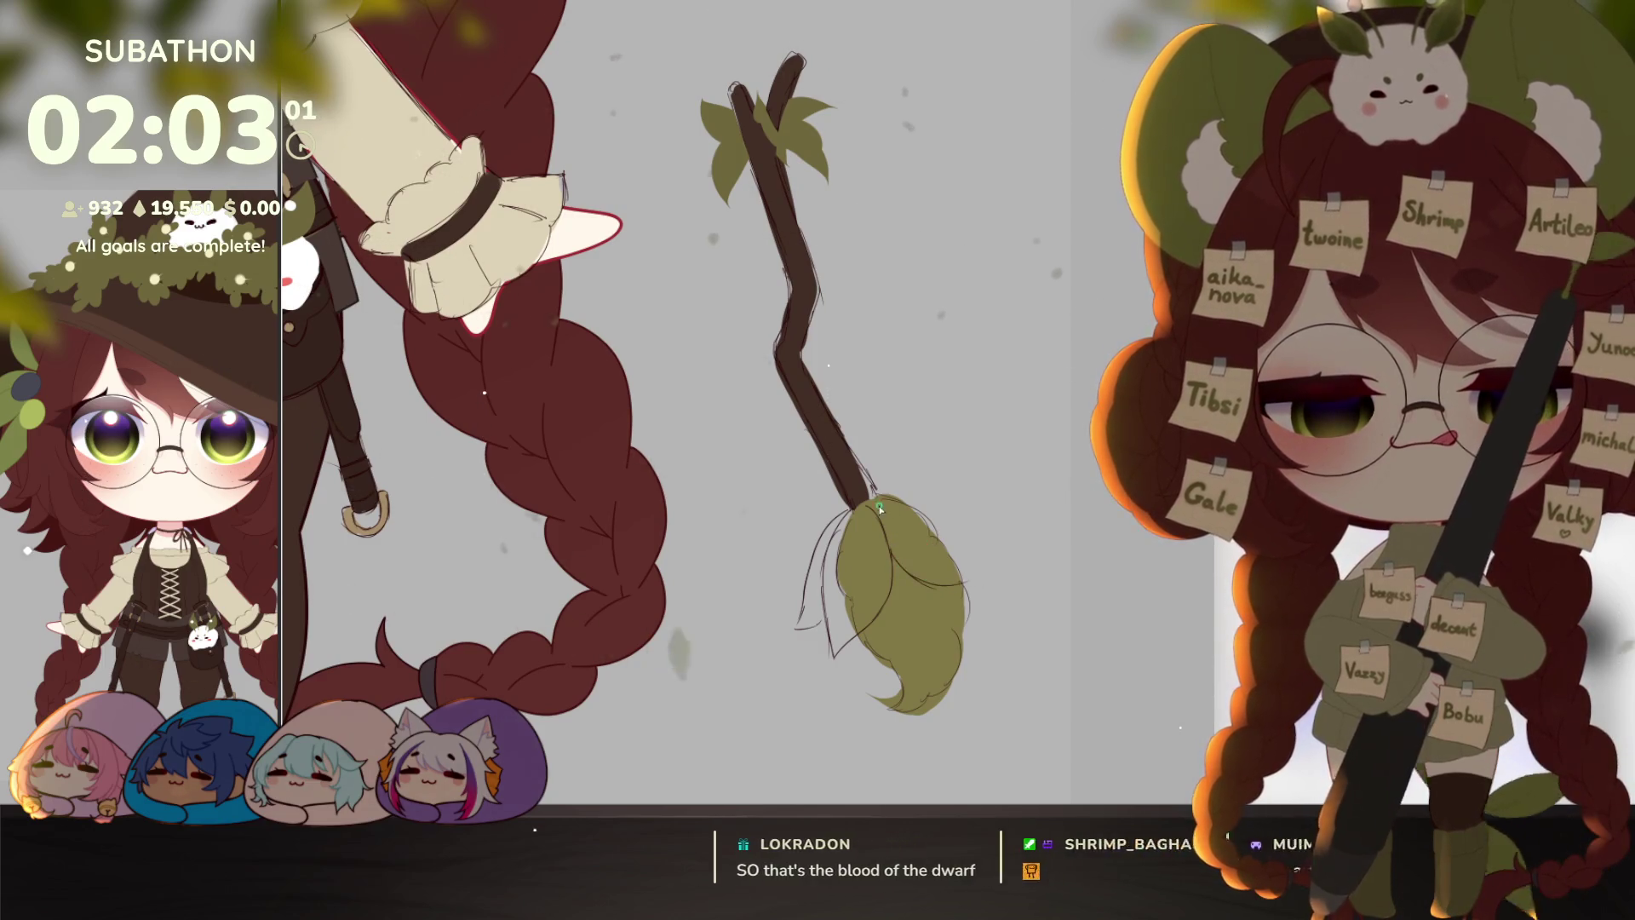
pyautogui.moveTo(881, 502); pyautogui.dragTo(987, 562)
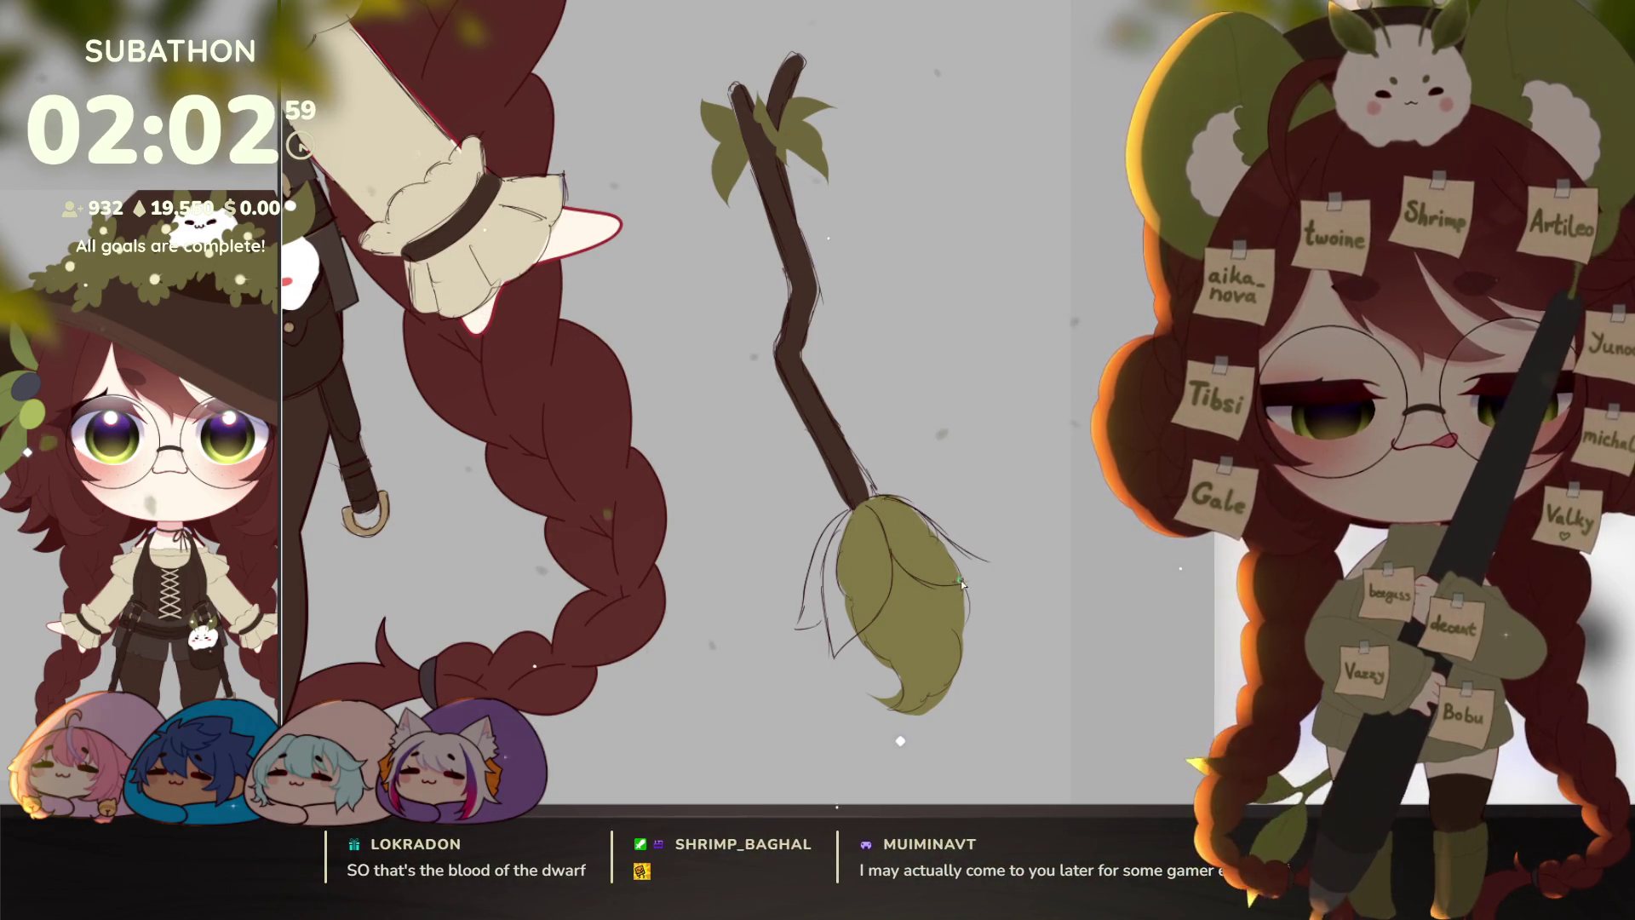
pyautogui.moveTo(890, 504); pyautogui.dragTo(1023, 576)
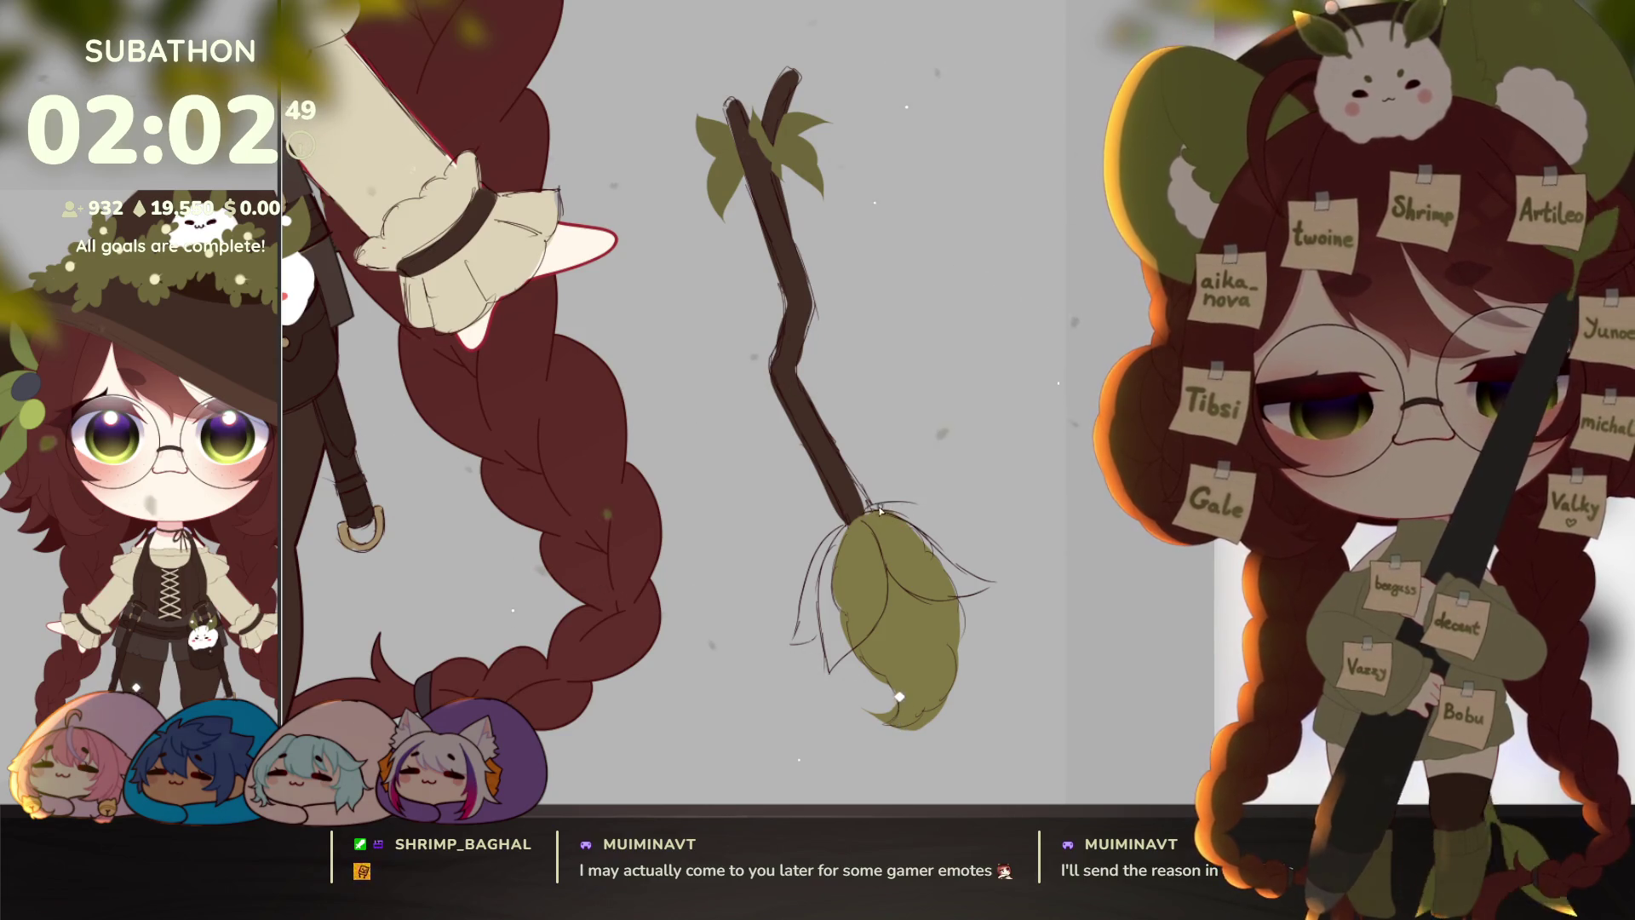
pyautogui.moveTo(877, 504); pyautogui.dragTo(954, 526)
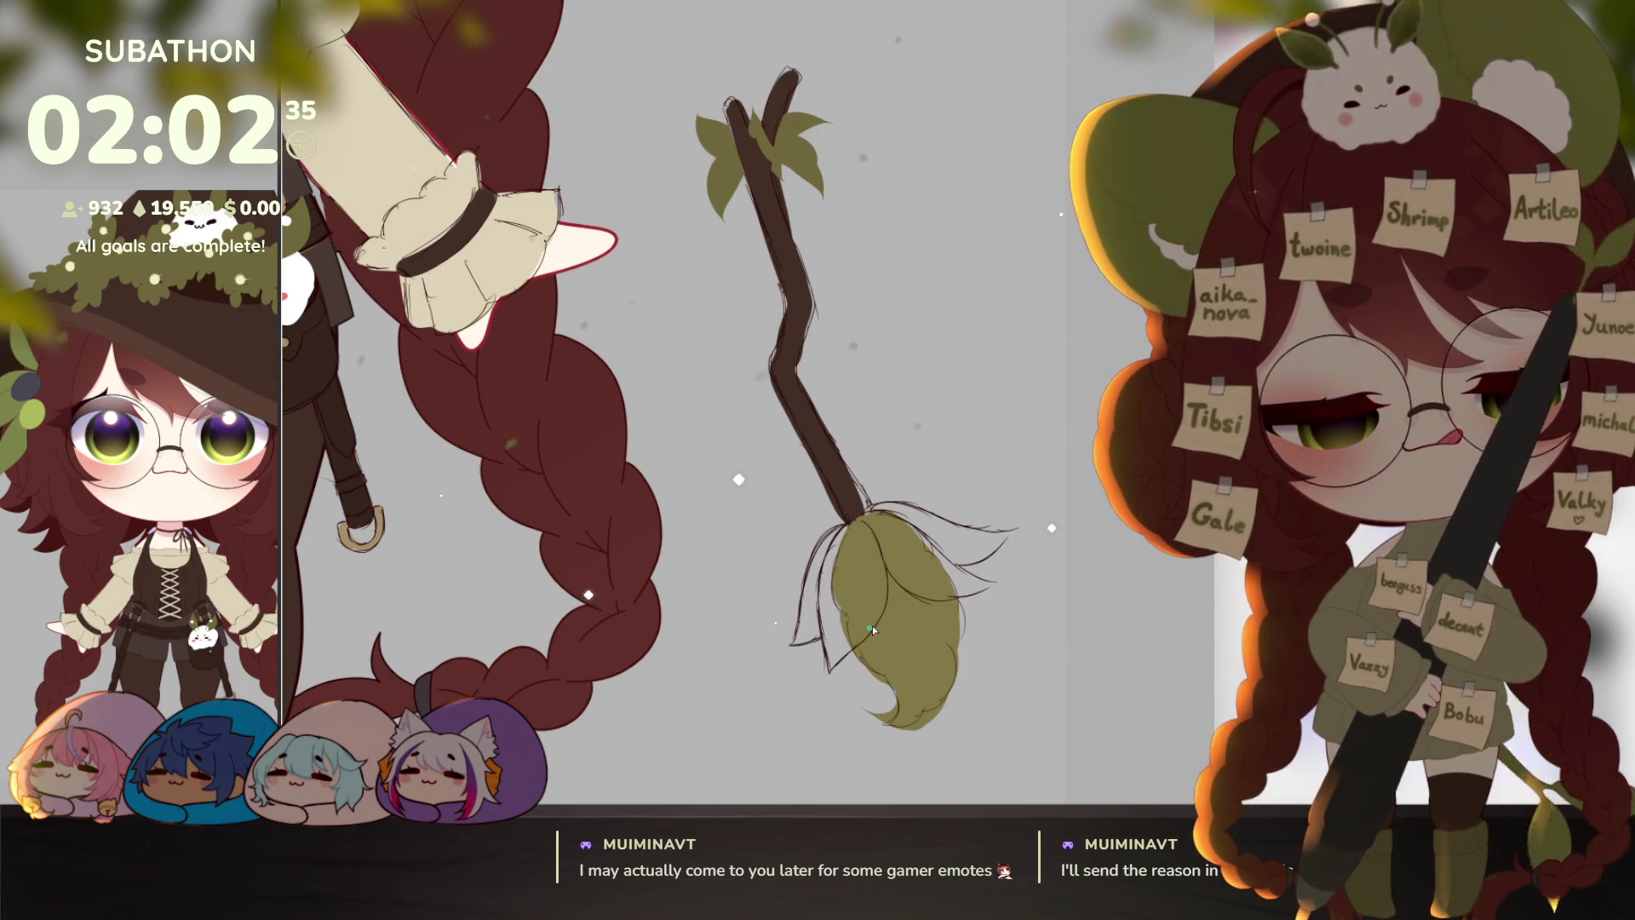
pyautogui.moveTo(1007, 677); pyautogui.dragTo(1028, 666)
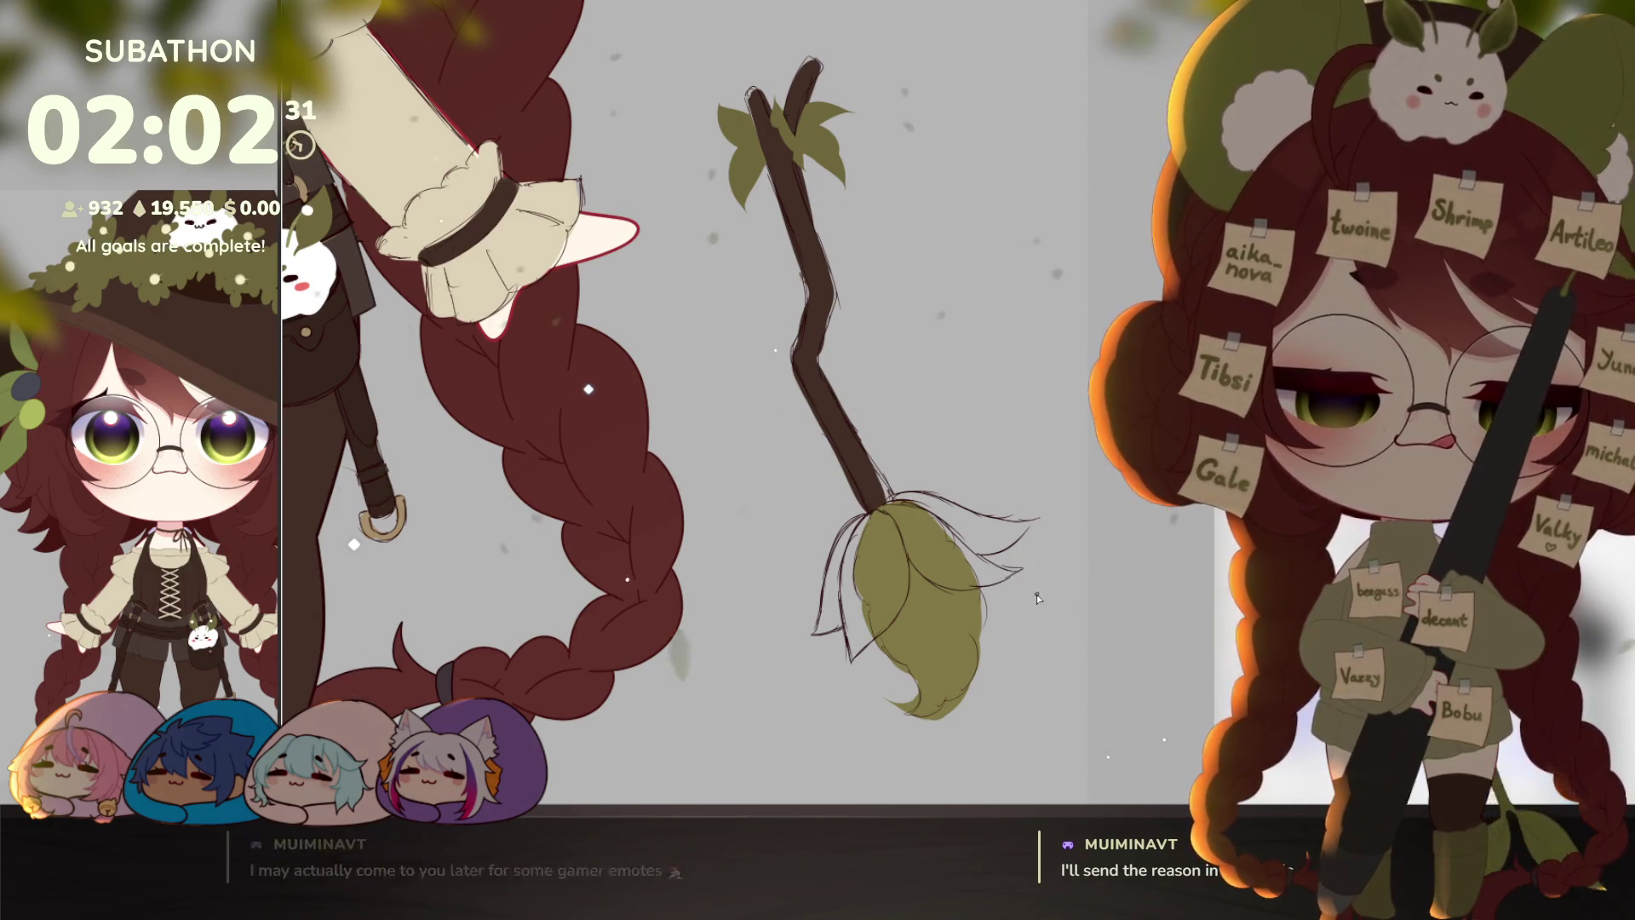
pyautogui.hotkey('ctrl', '0')
pyautogui.scroll(3, 1056, 590)
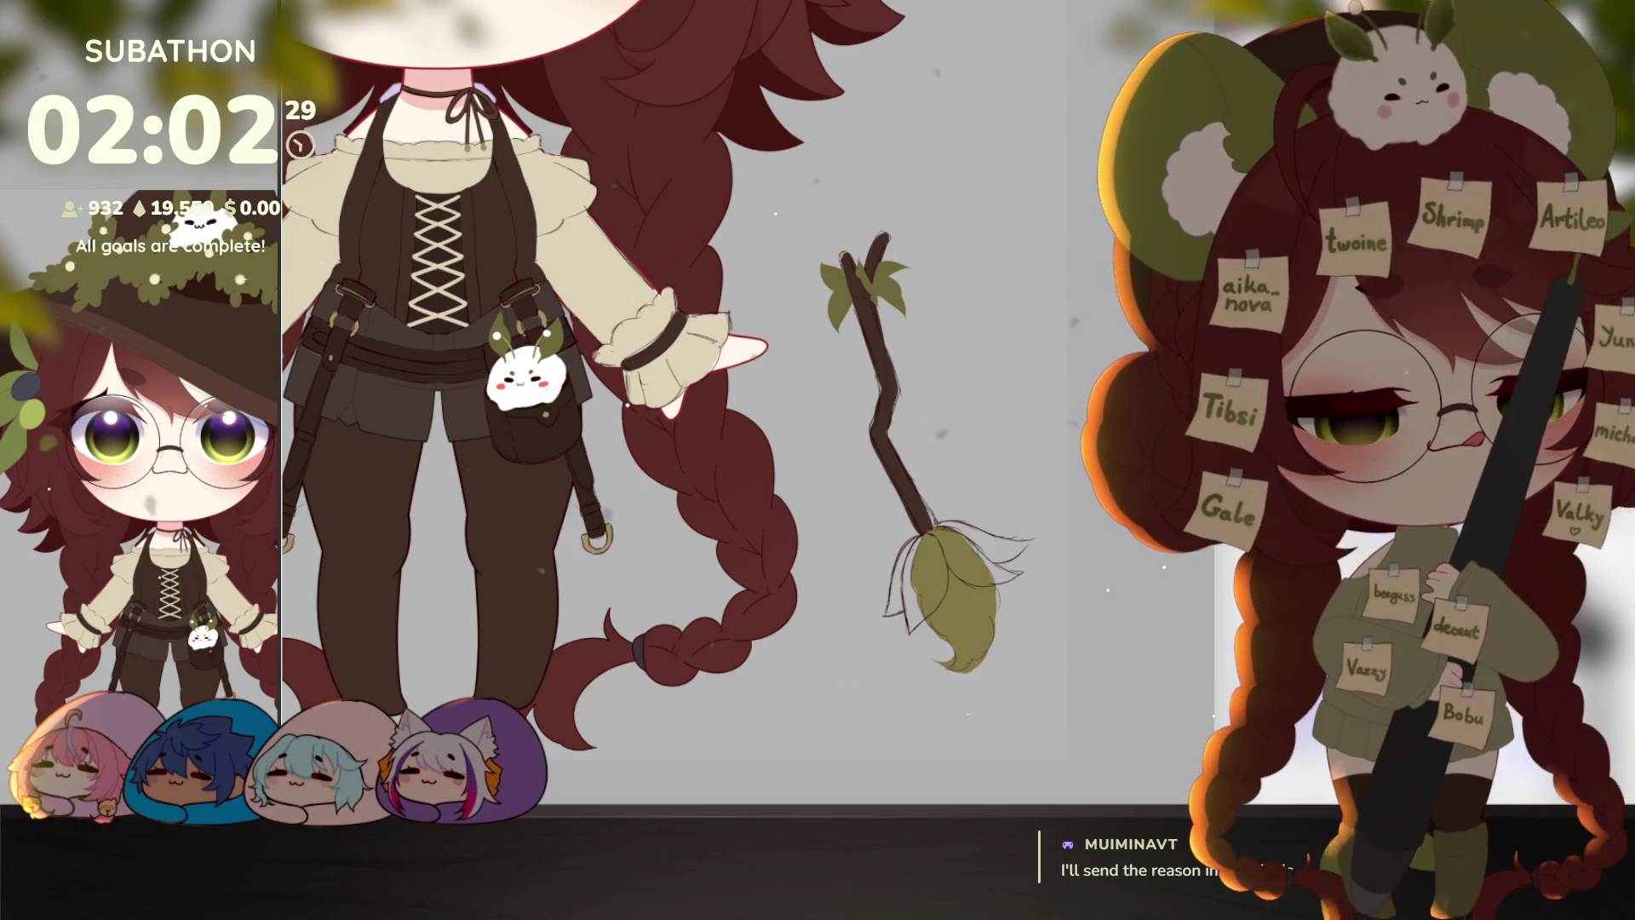
pyautogui.scroll(2, 946, 647)
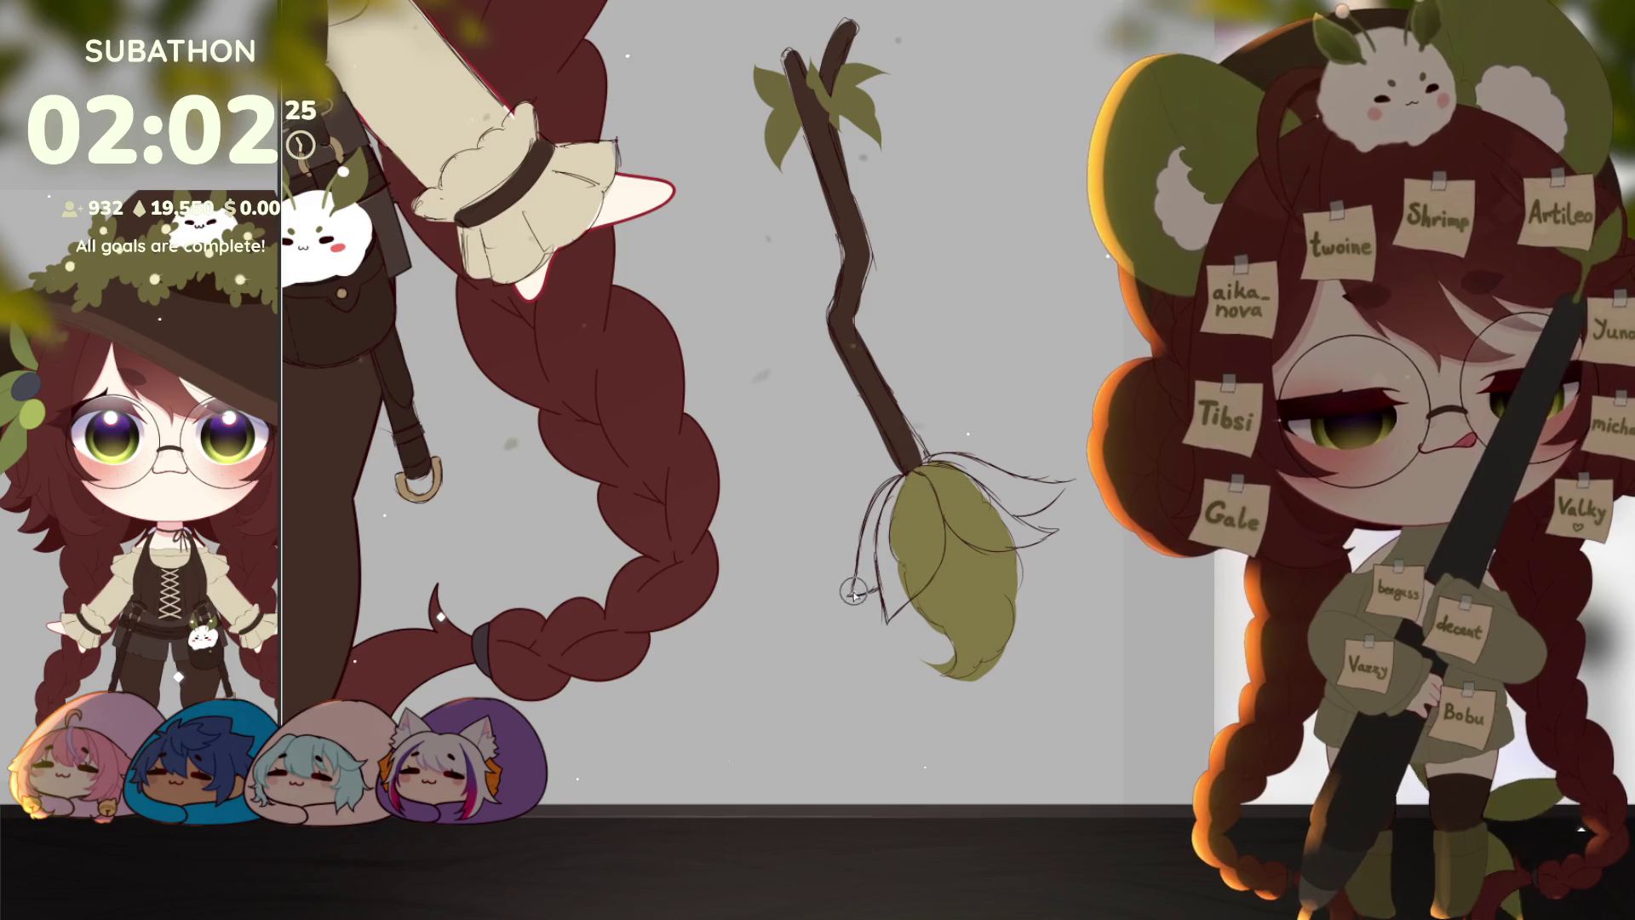
pyautogui.moveTo(964, 639); pyautogui.dragTo(935, 681)
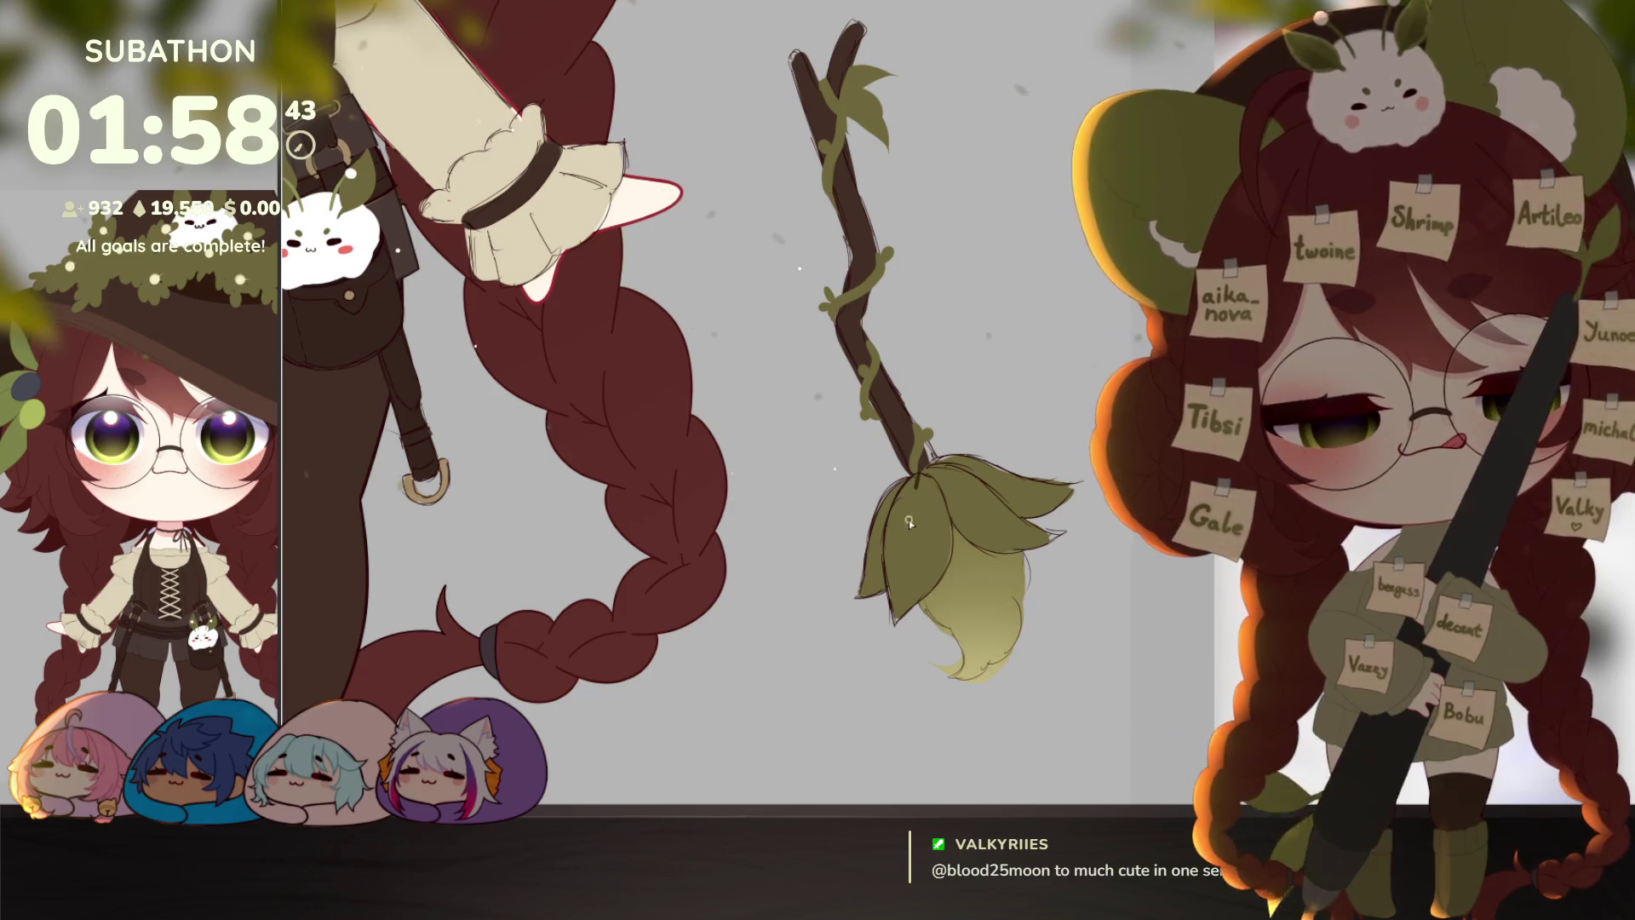
# Step: Draw center vein lines down the broom's right and left leaves
pyautogui.moveTo(951, 478); pyautogui.dragTo(1058, 538)
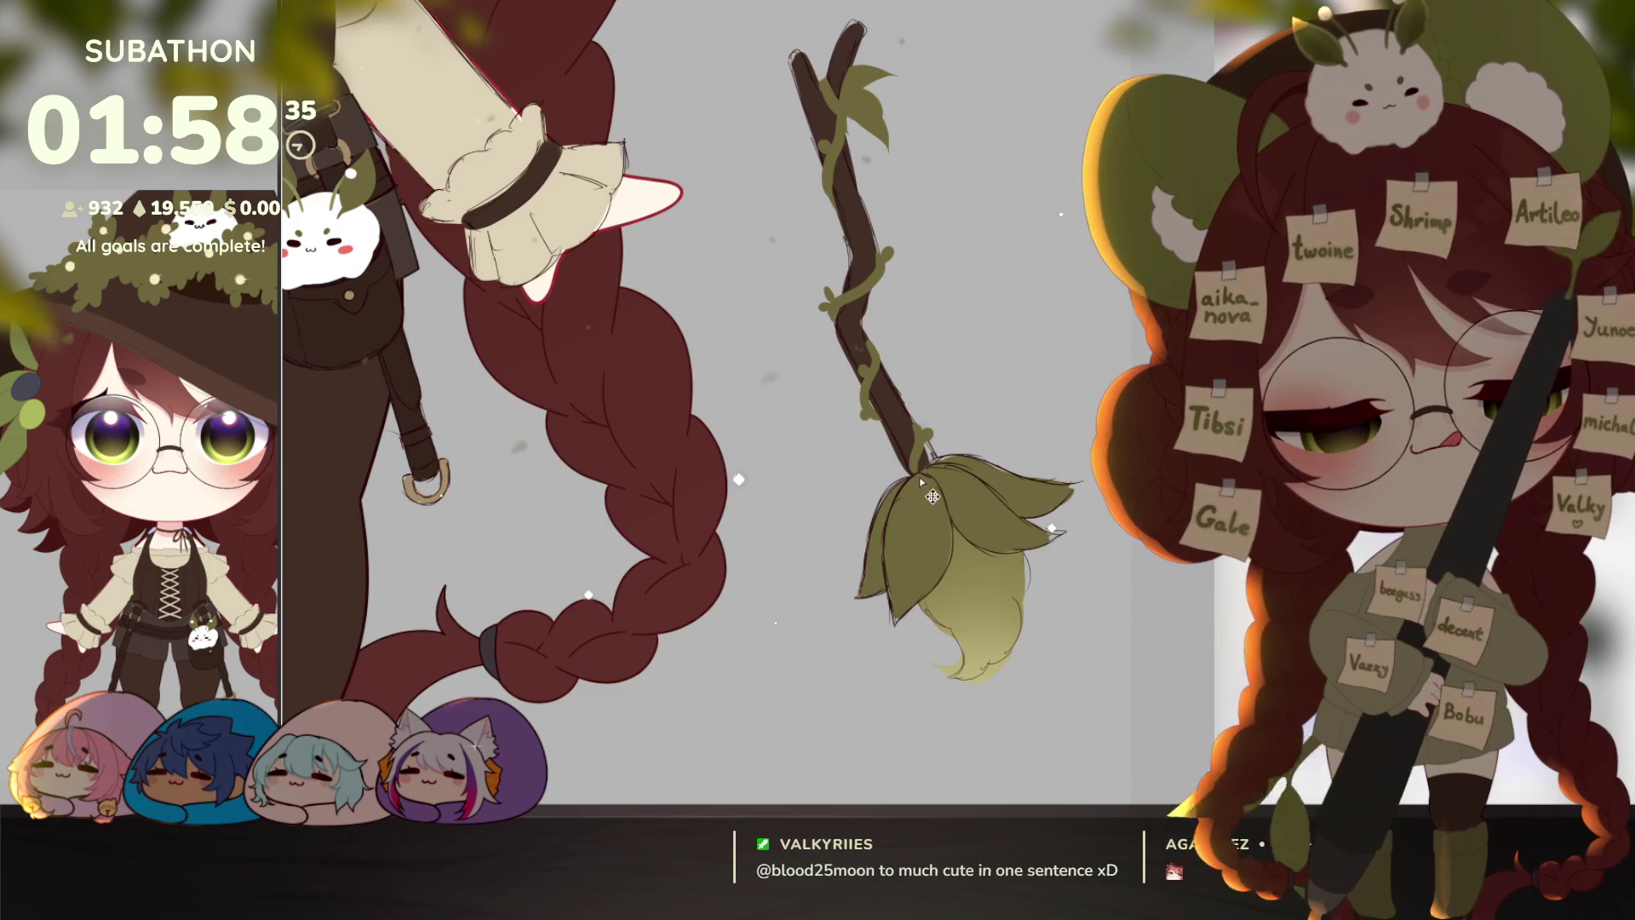
pyautogui.moveTo(919, 477); pyautogui.dragTo(910, 611)
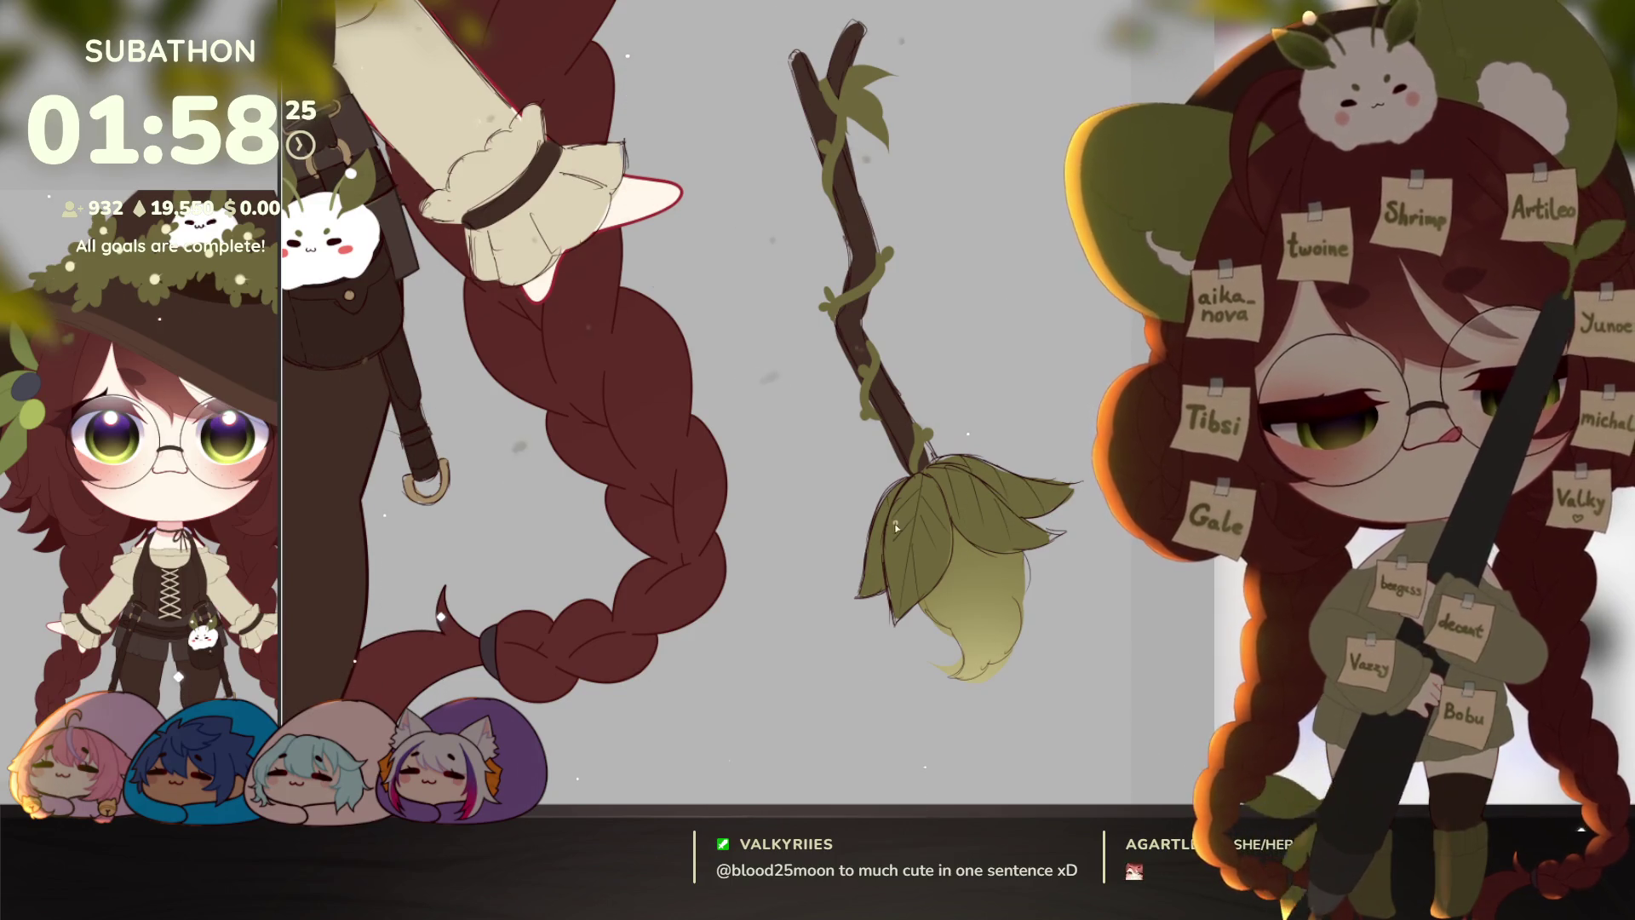
pyautogui.hotkey('ctrl', '0')
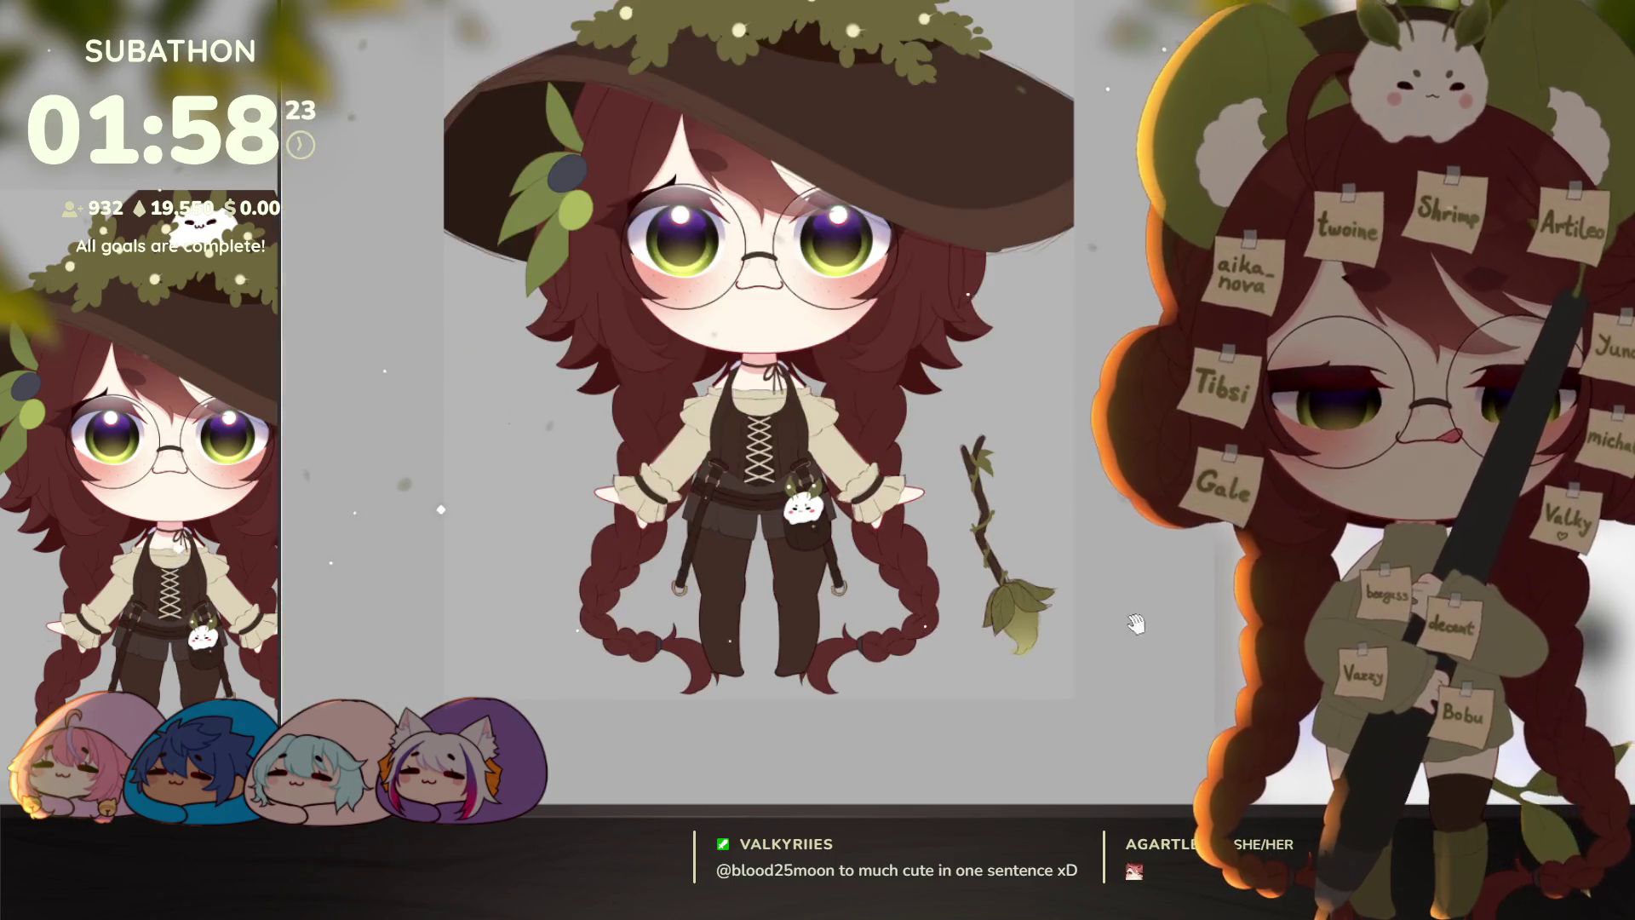
pyautogui.moveTo(1054, 697); pyautogui.dragTo(1030, 677)
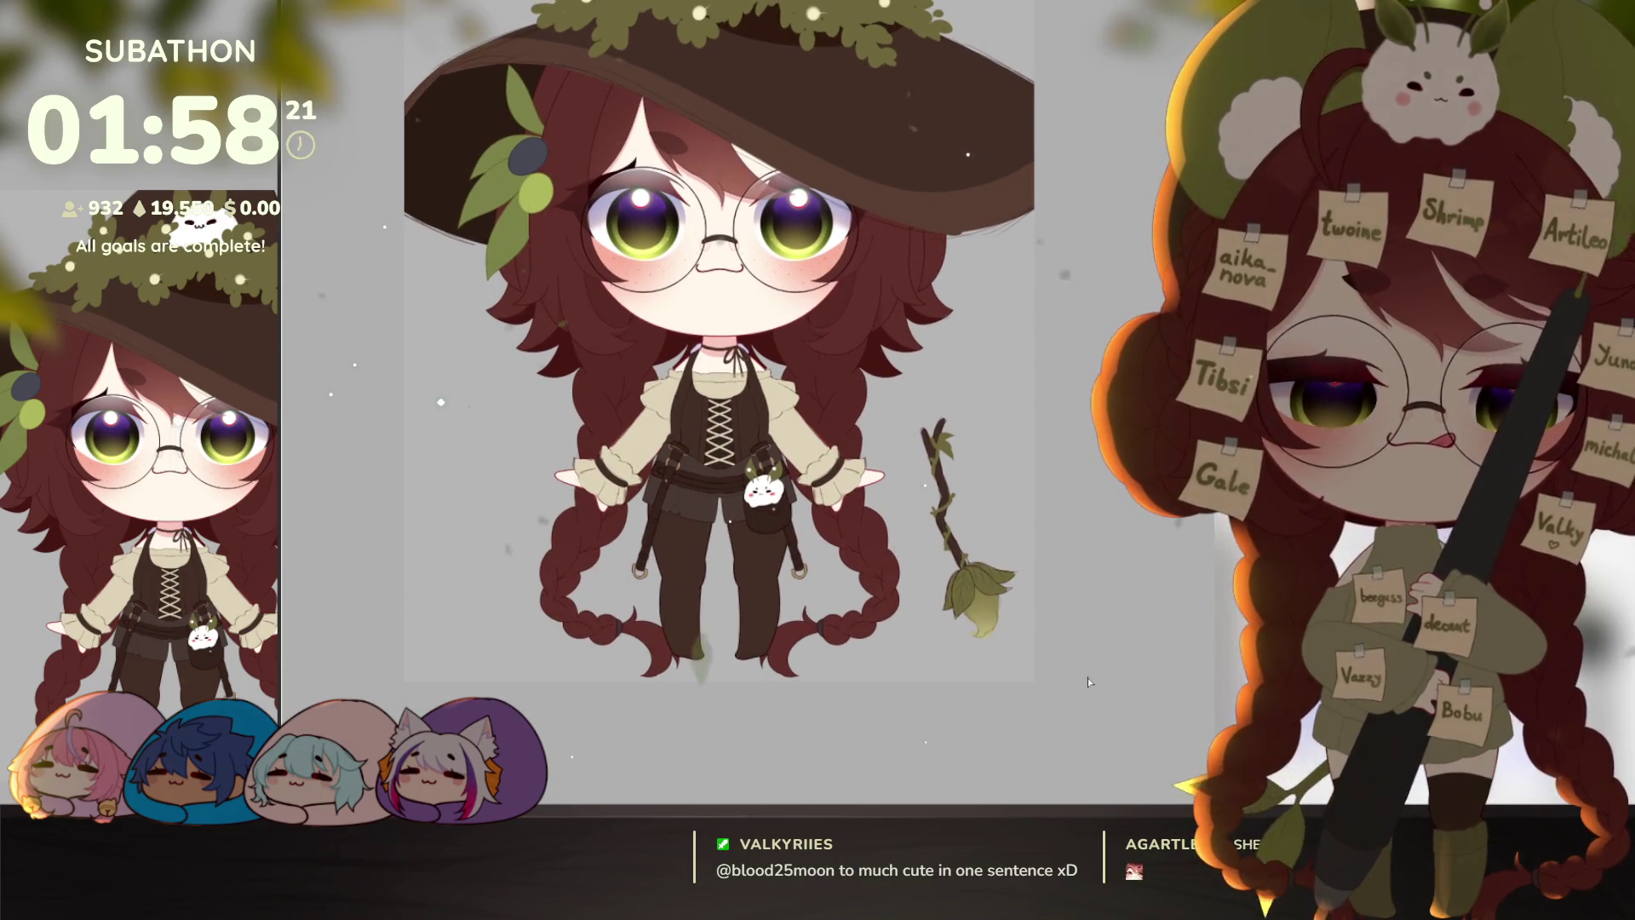
pyautogui.scroll(2, 1035, 622)
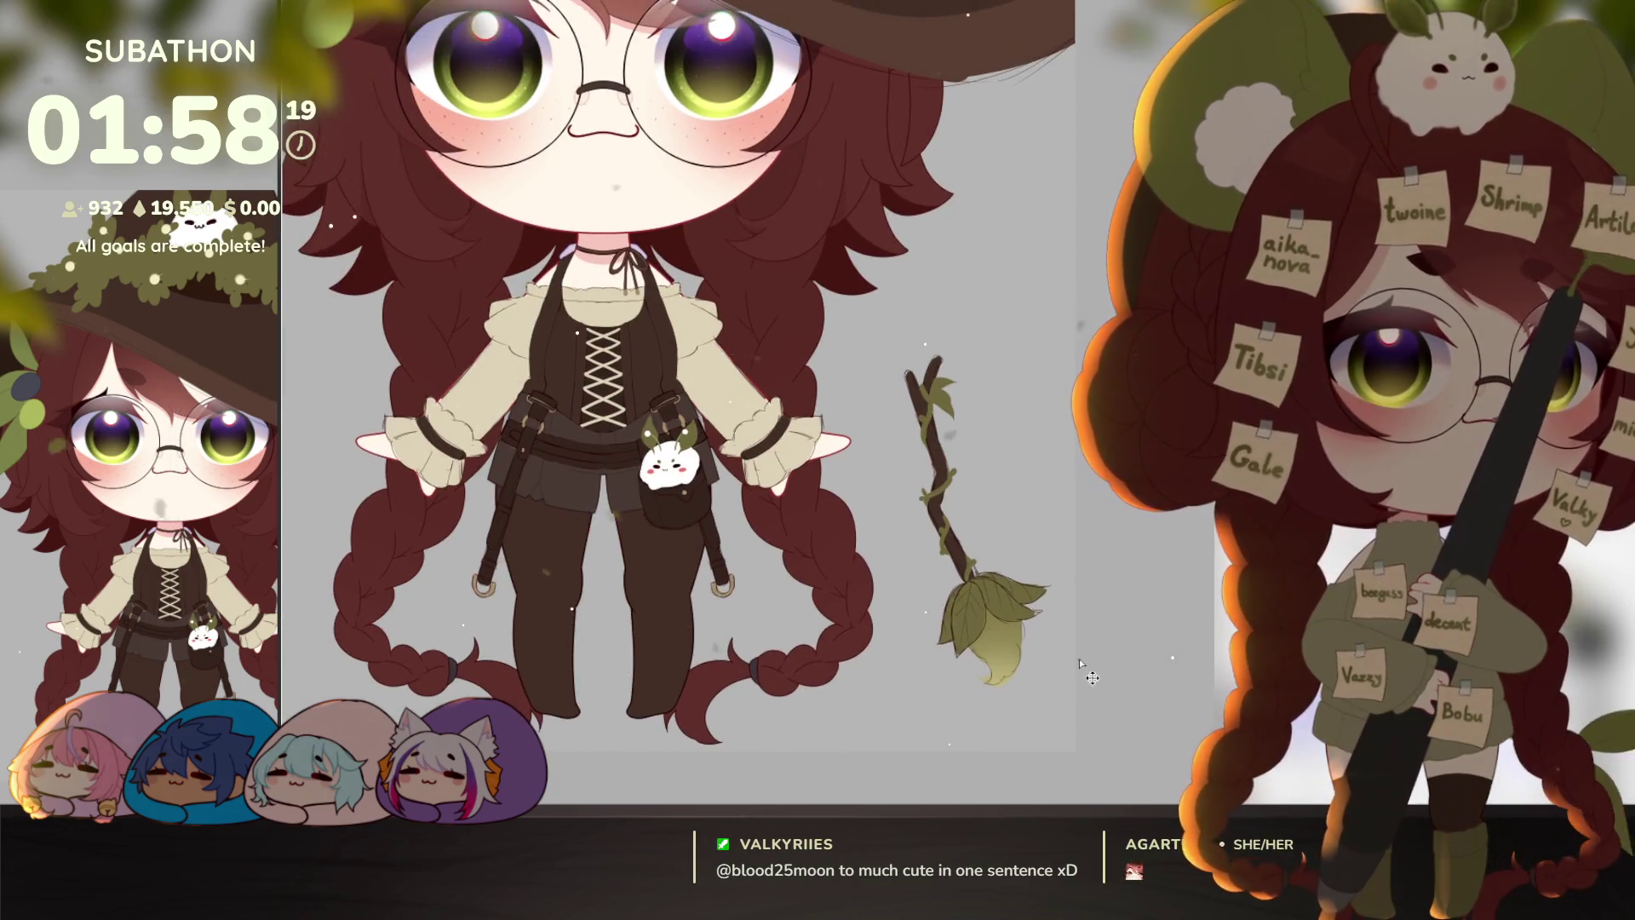
pyautogui.scroll(-2, 1079, 668)
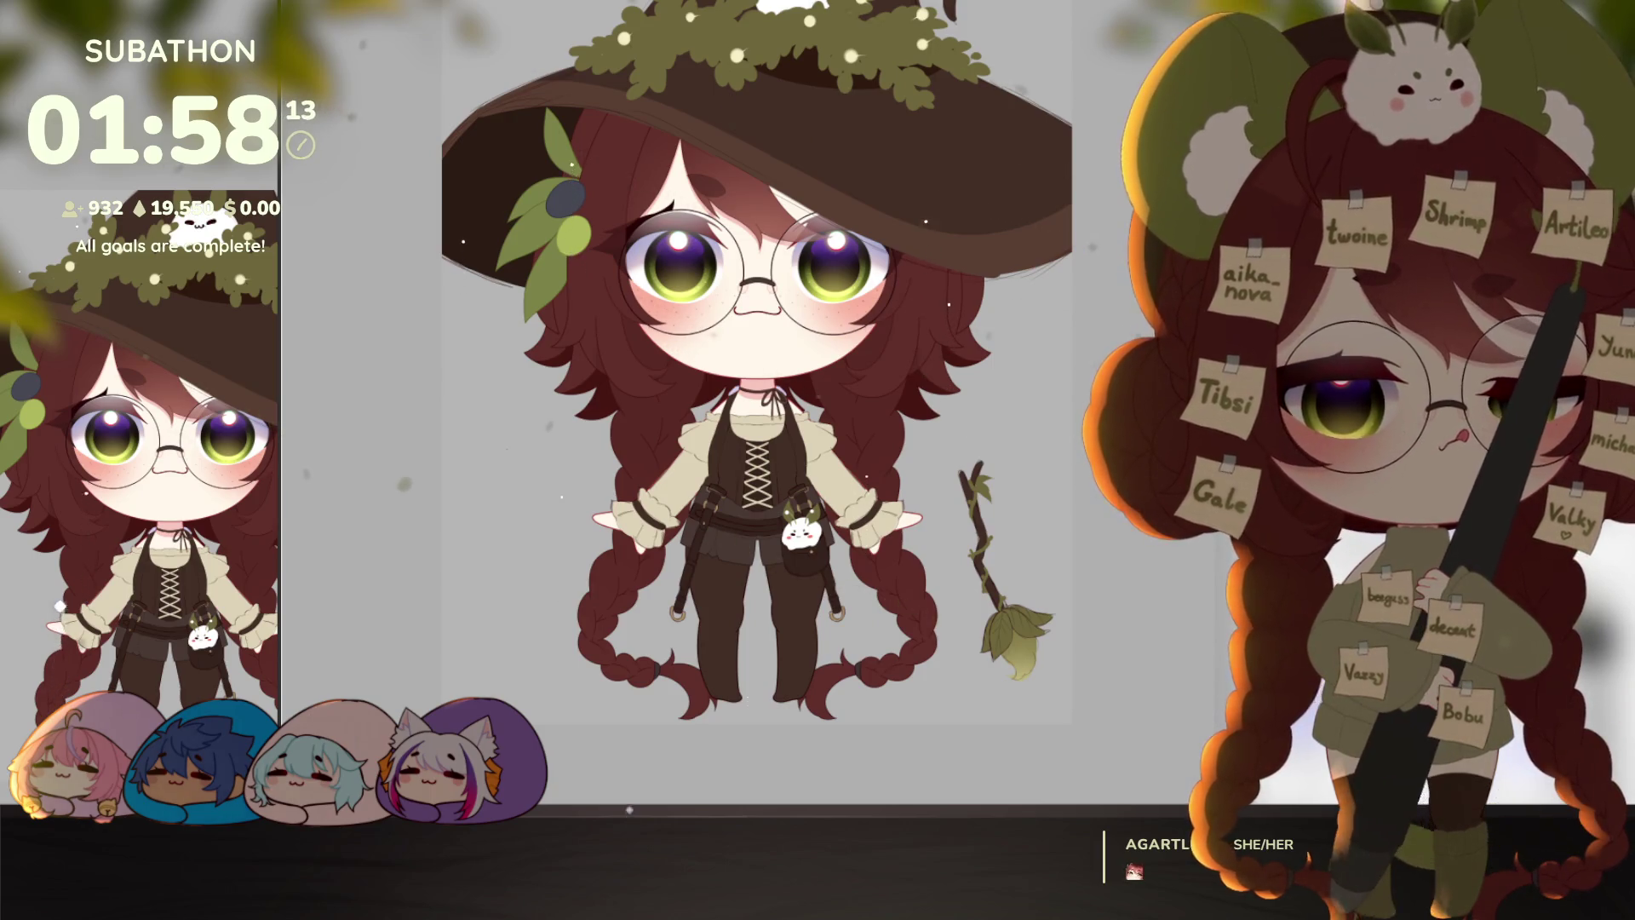
pyautogui.click(1005, 562)
pyautogui.moveTo(958, 460); pyautogui.dragTo(886, 328)
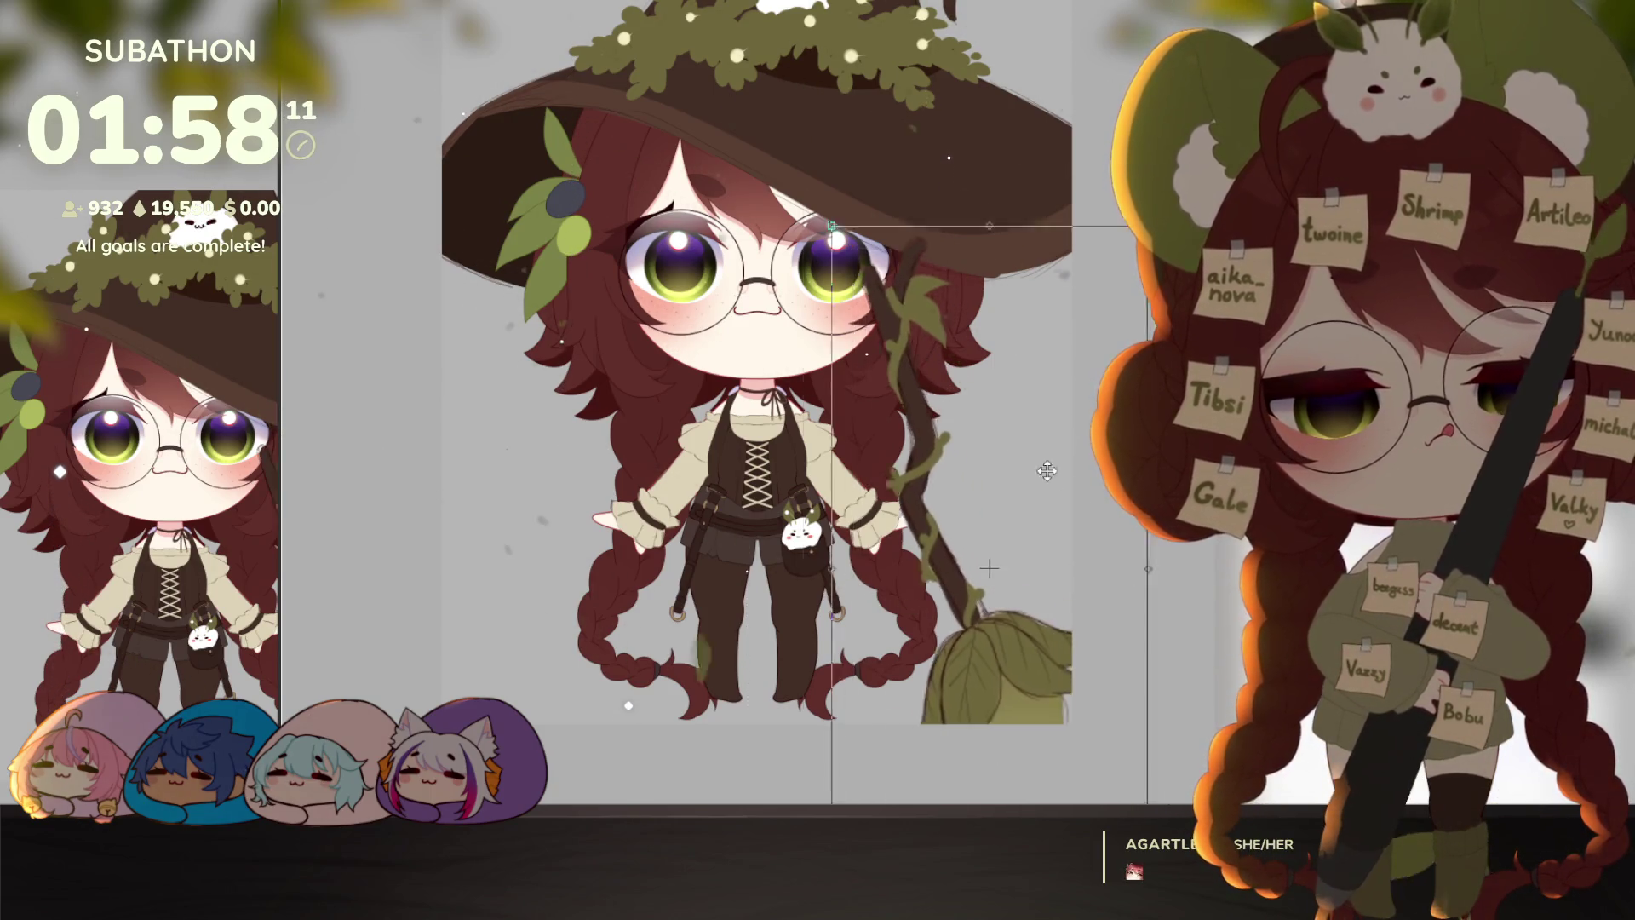
pyautogui.moveTo(1052, 449)
pyautogui.mouseDown()
pyautogui.moveTo(839, 382)
pyautogui.moveTo(861, 372)
pyautogui.moveTo(809, 358)
pyautogui.moveTo(765, 317)
pyautogui.mouseUp()
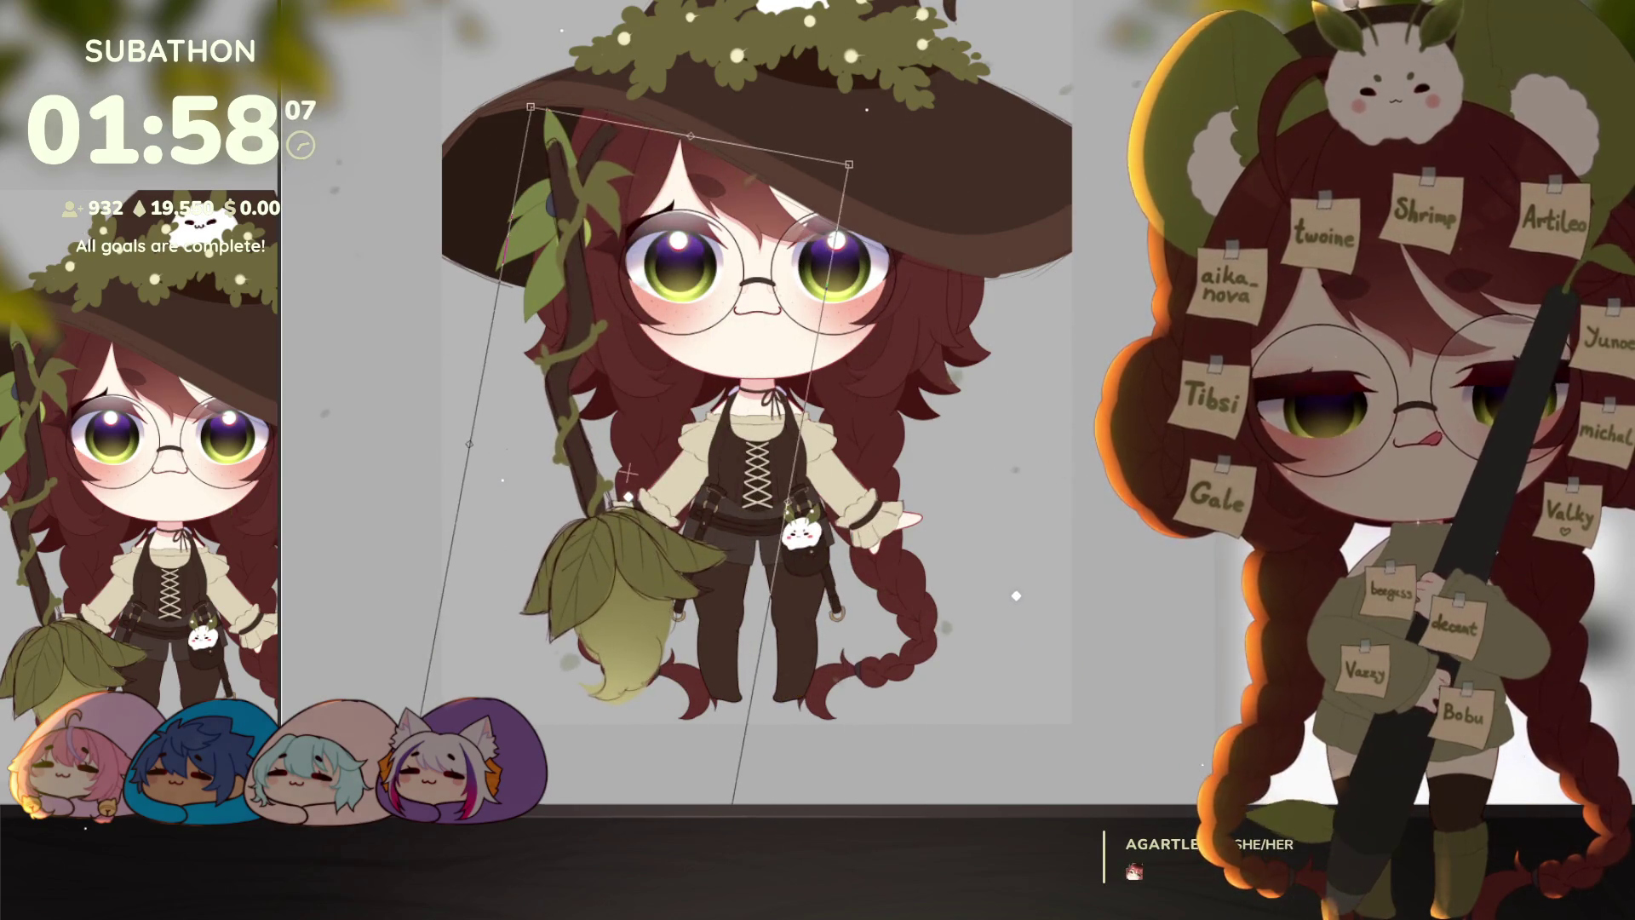
pyautogui.hotkey('ctrl', 'z')
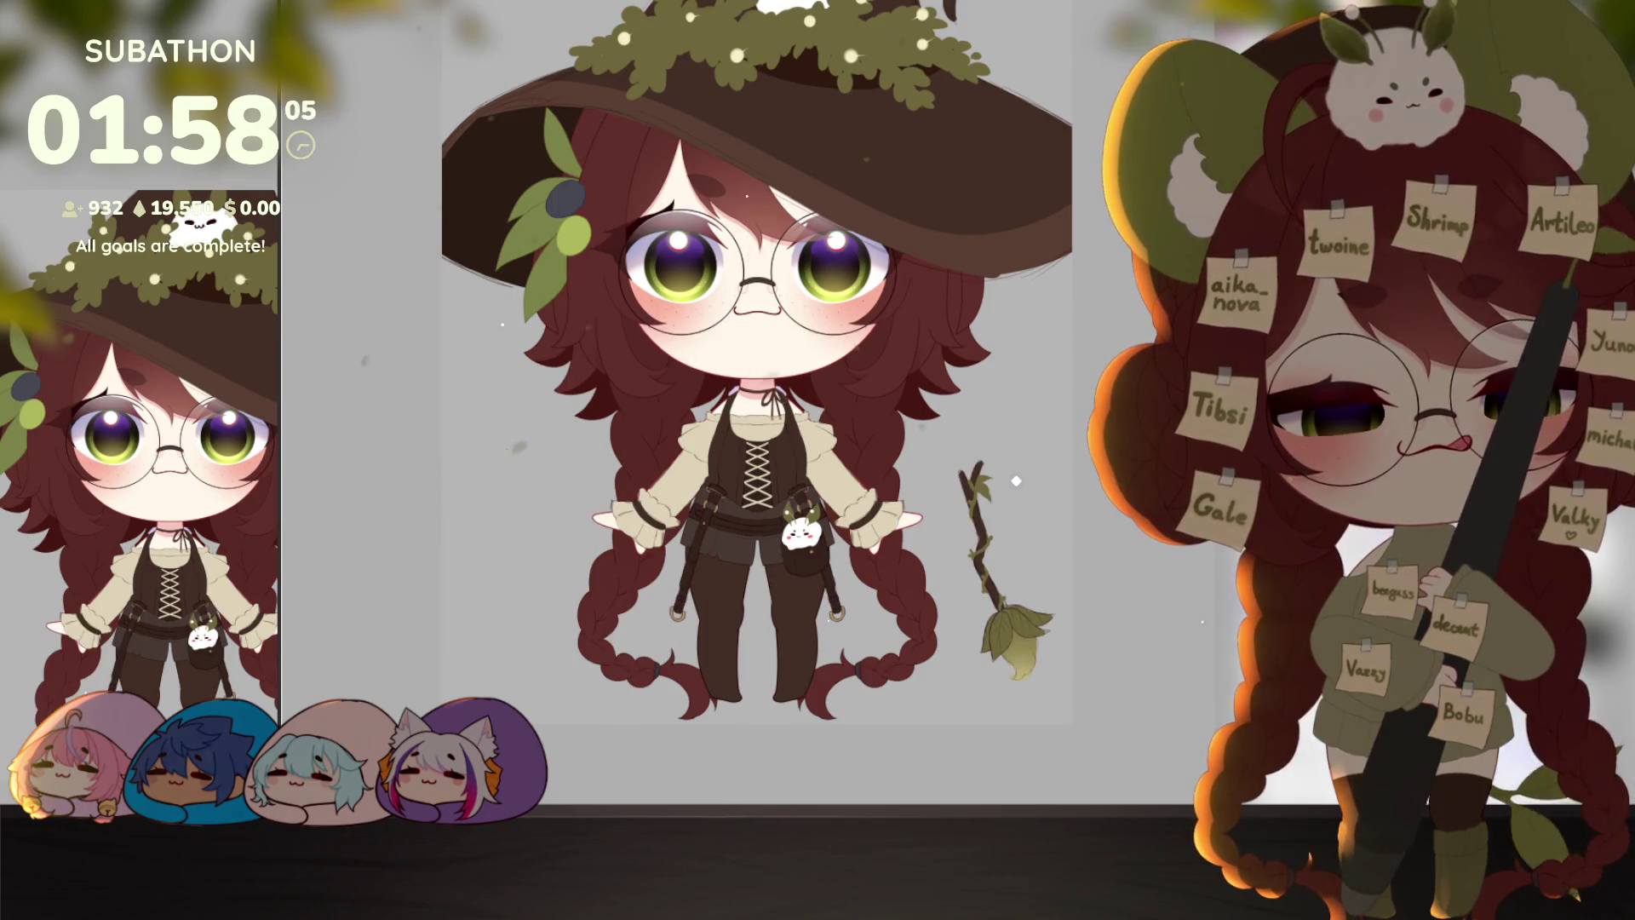
pyautogui.moveTo(950, 723)
pyautogui.mouseDown()
pyautogui.moveTo(824, 758)
pyautogui.moveTo(728, 720)
pyautogui.mouseUp()
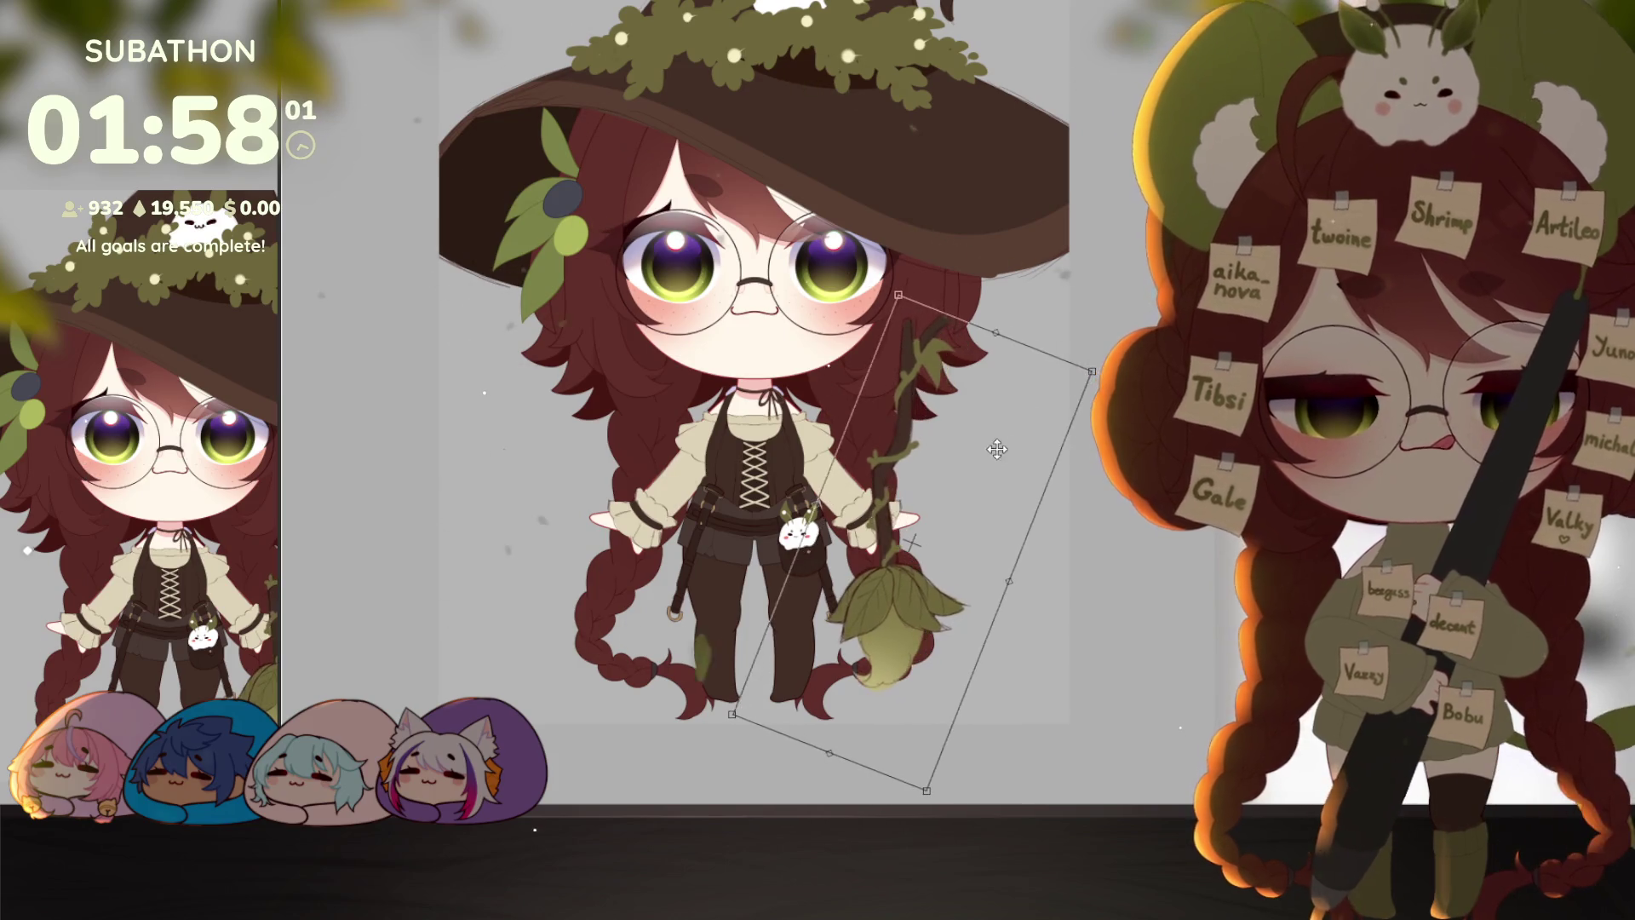
pyautogui.moveTo(1095, 366)
pyautogui.mouseDown()
pyautogui.moveTo(1101, 298)
pyautogui.moveTo(742, 741)
pyautogui.moveTo(683, 676)
pyautogui.mouseUp()
pyautogui.moveTo(979, 408)
pyautogui.mouseDown()
pyautogui.moveTo(936, 385)
pyautogui.moveTo(715, 374)
pyautogui.moveTo(731, 324)
pyautogui.moveTo(639, 427)
pyautogui.moveTo(648, 439)
pyautogui.mouseUp()
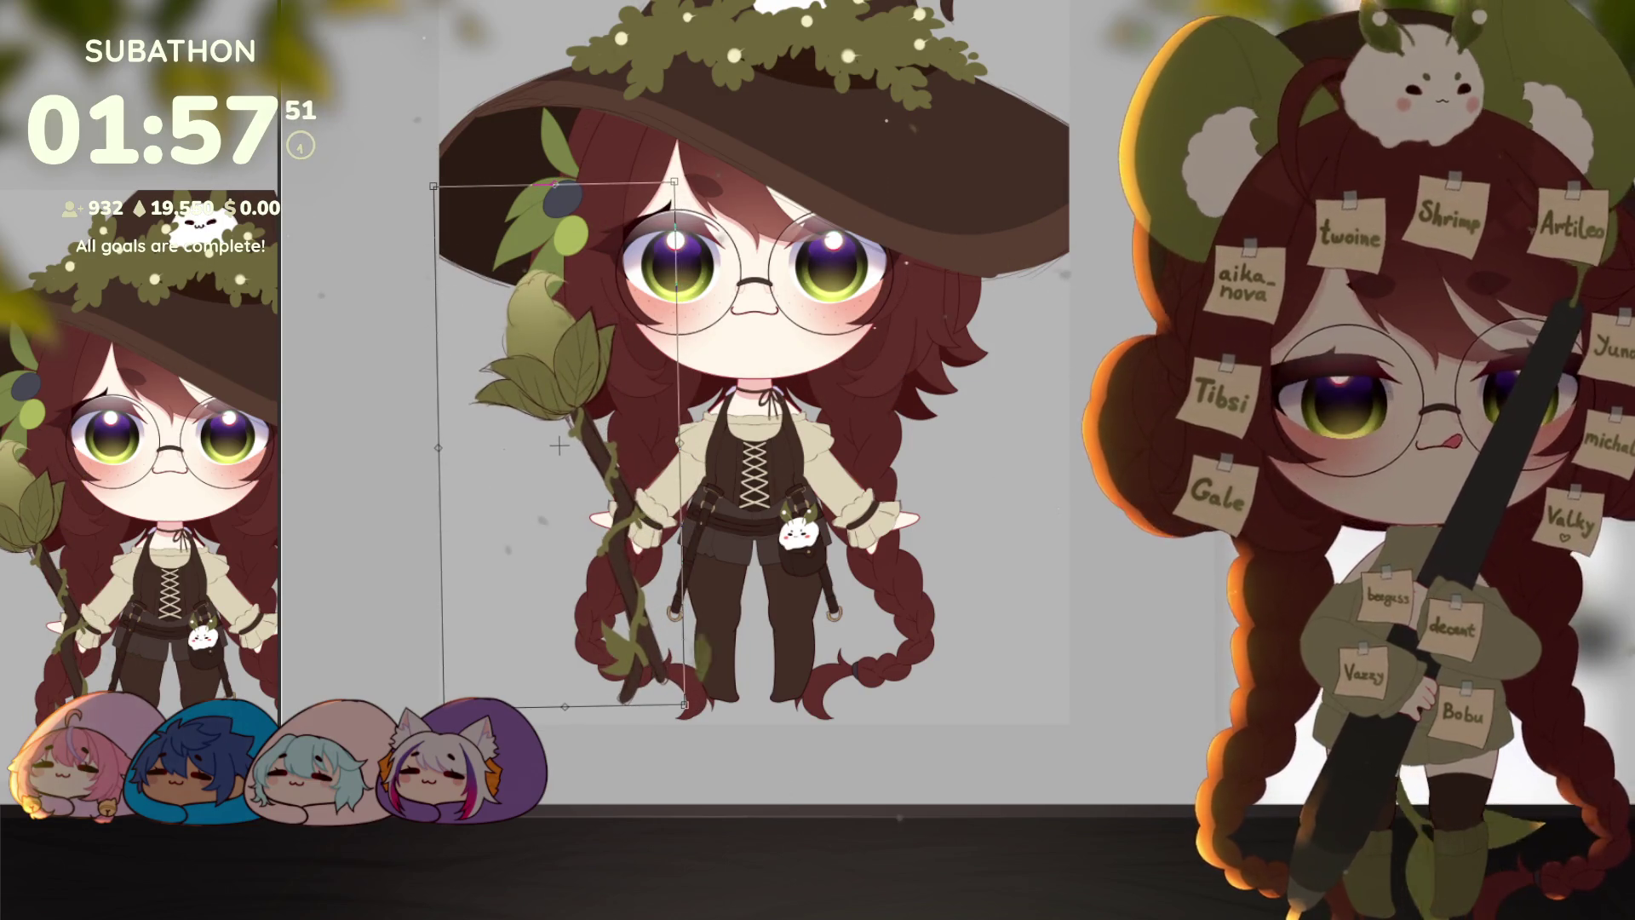
pyautogui.press('Return')
pyautogui.hscroll(-2, 1090, 554)
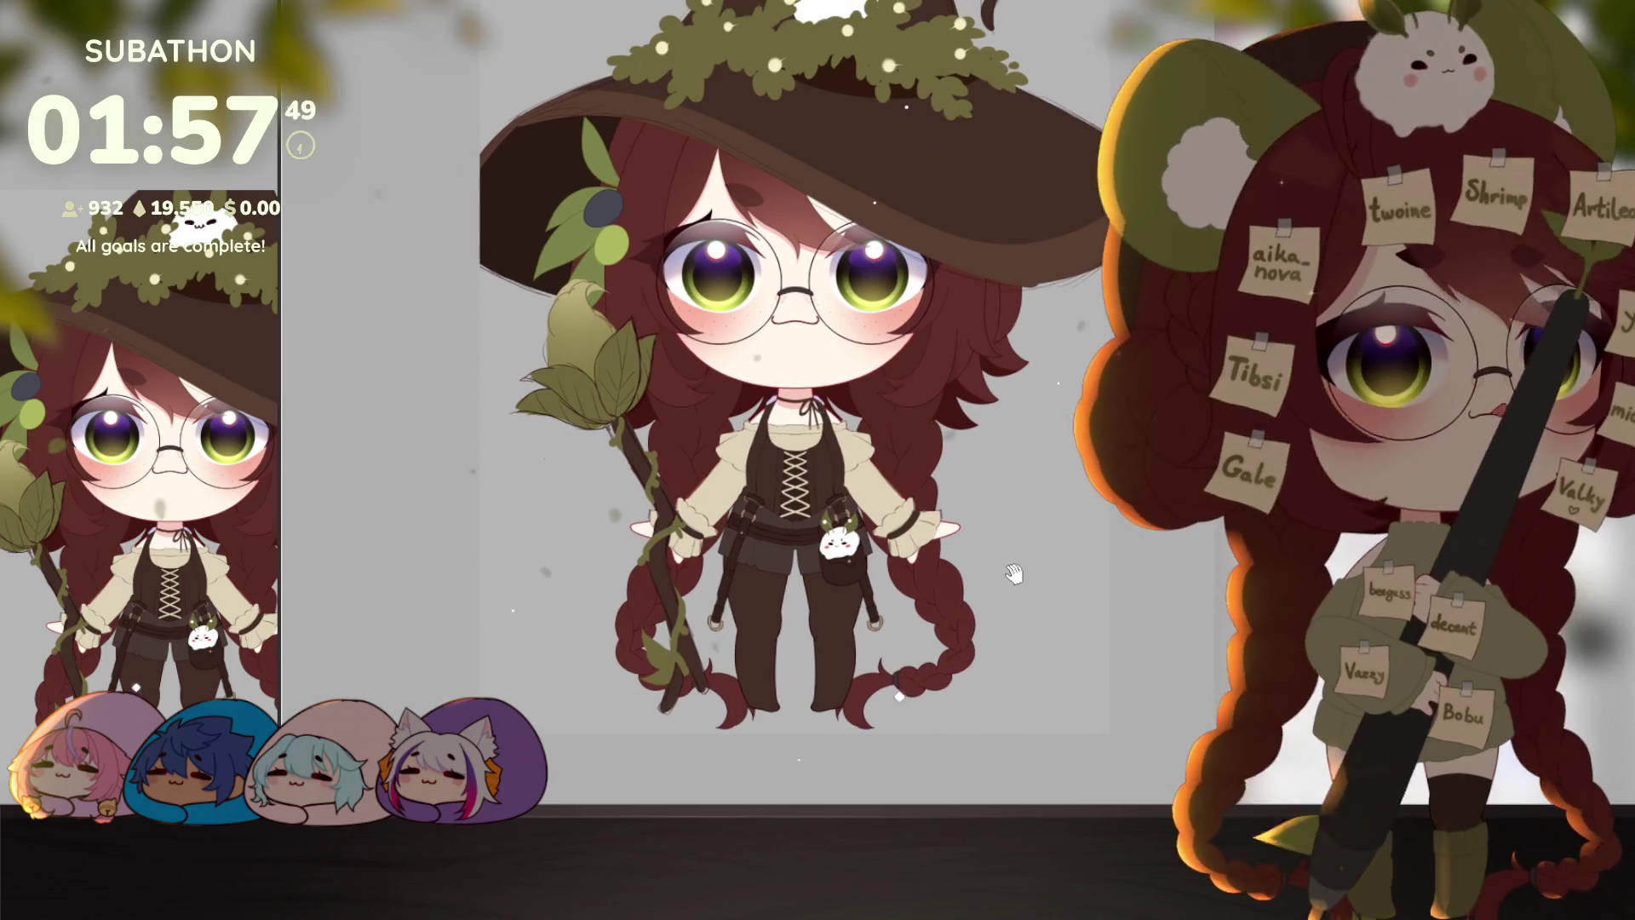
pyautogui.hotkey('ctrl', 'z')
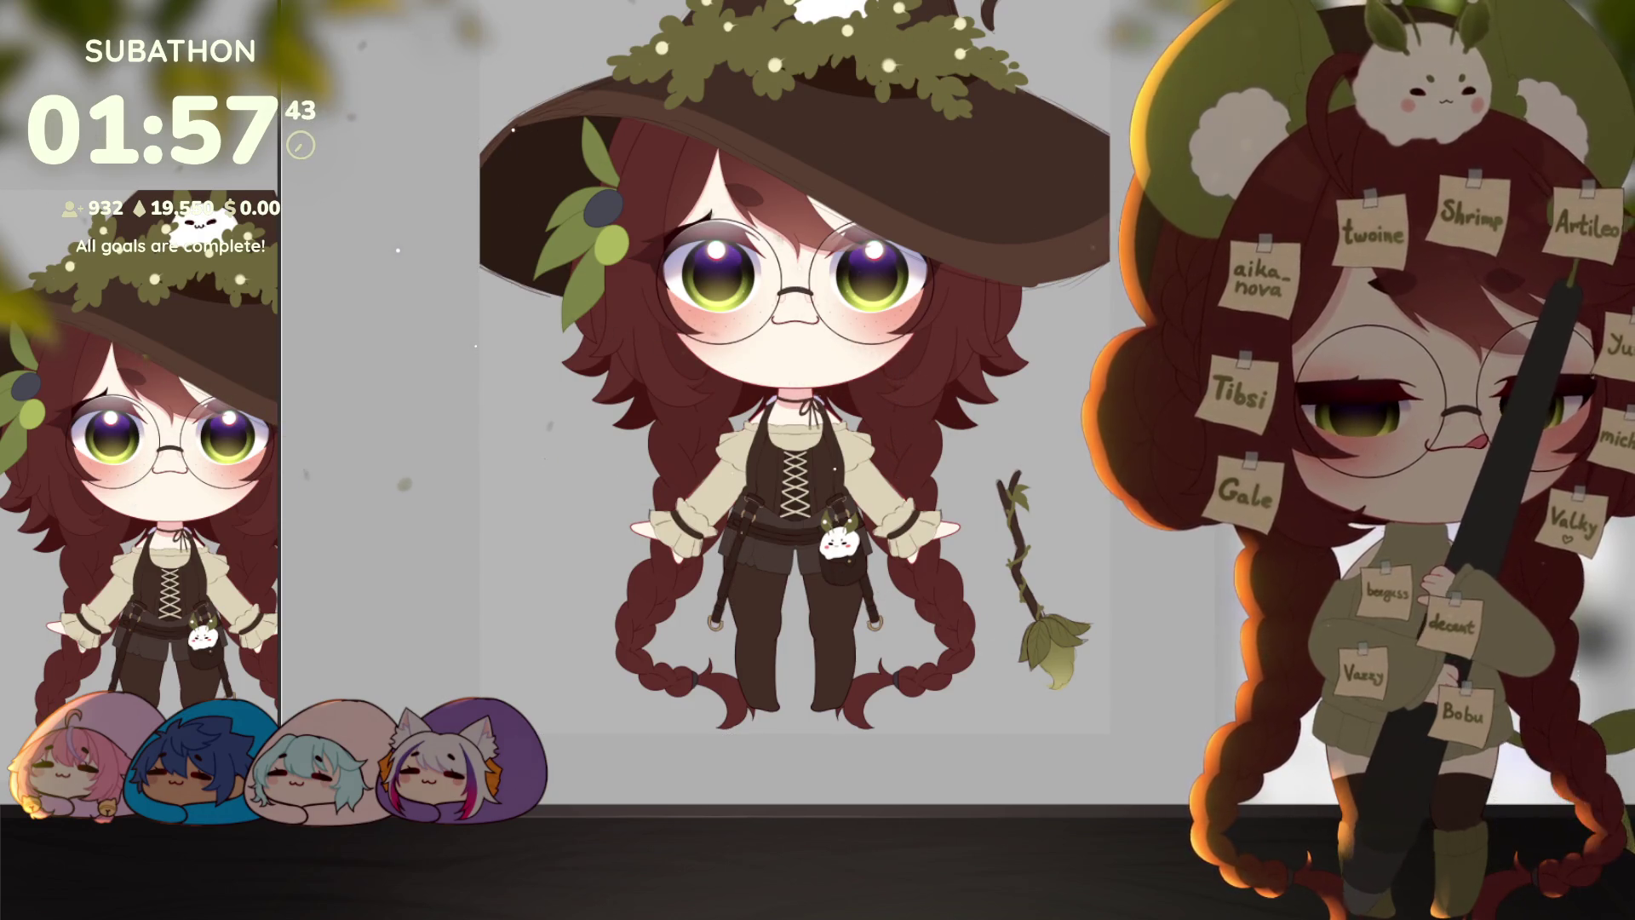
pyautogui.hotkey('ctrl', 't')
# Step: Flip the broom leaves-up, enlarge it and stand it upright in the witch's hand
pyautogui.moveTo(999, 689)
pyautogui.mouseDown()
pyautogui.moveTo(929, 539)
pyautogui.moveTo(999, 469)
pyautogui.moveTo(1078, 469)
pyautogui.mouseUp()
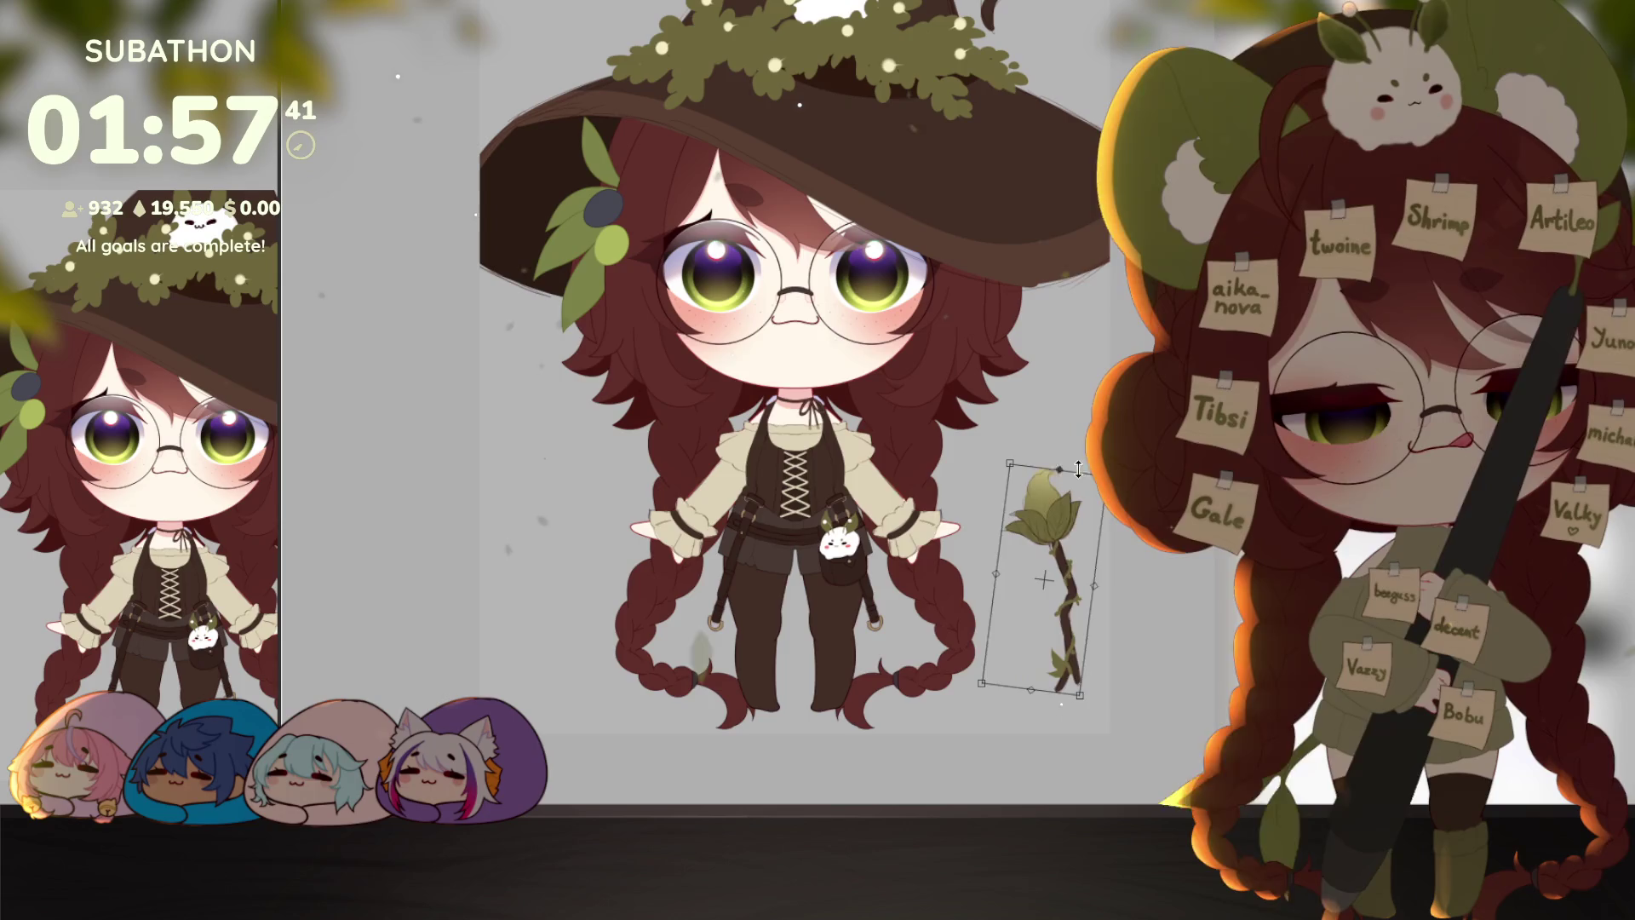
pyautogui.moveTo(1044, 579)
pyautogui.mouseDown()
pyautogui.moveTo(715, 545)
pyautogui.moveTo(741, 511)
pyautogui.mouseUp()
pyautogui.moveTo(792, 409); pyautogui.dragTo(698, 341)
pyautogui.moveTo(664, 511); pyautogui.dragTo(588, 506)
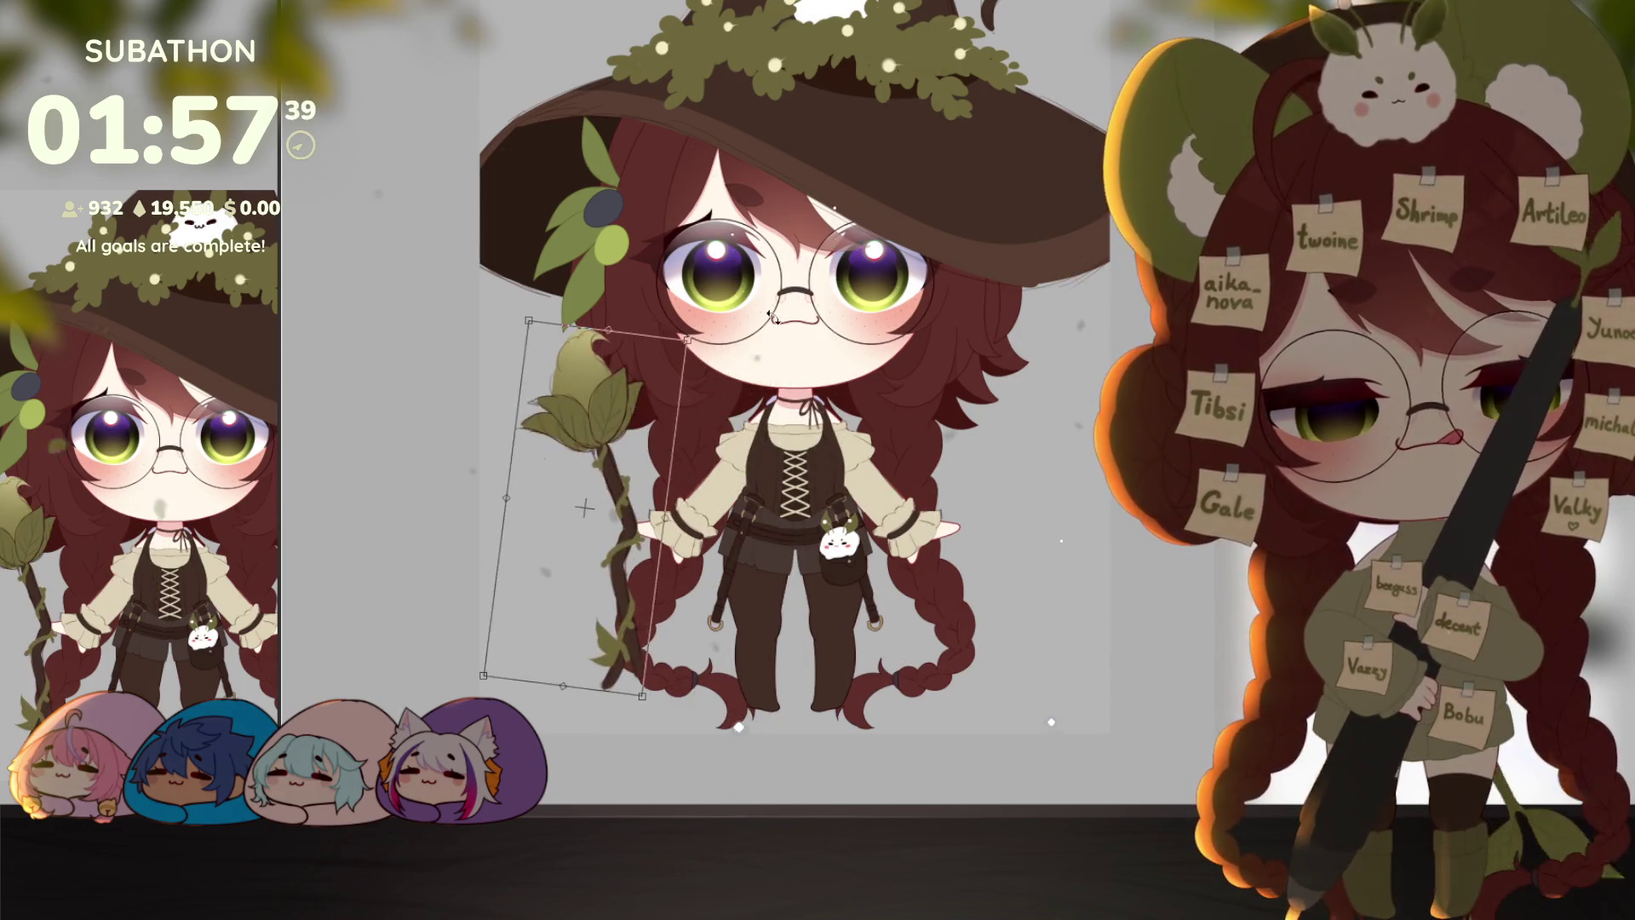
pyautogui.moveTo(772, 317); pyautogui.dragTo(767, 294)
pyautogui.moveTo(634, 443); pyautogui.dragTo(676, 358)
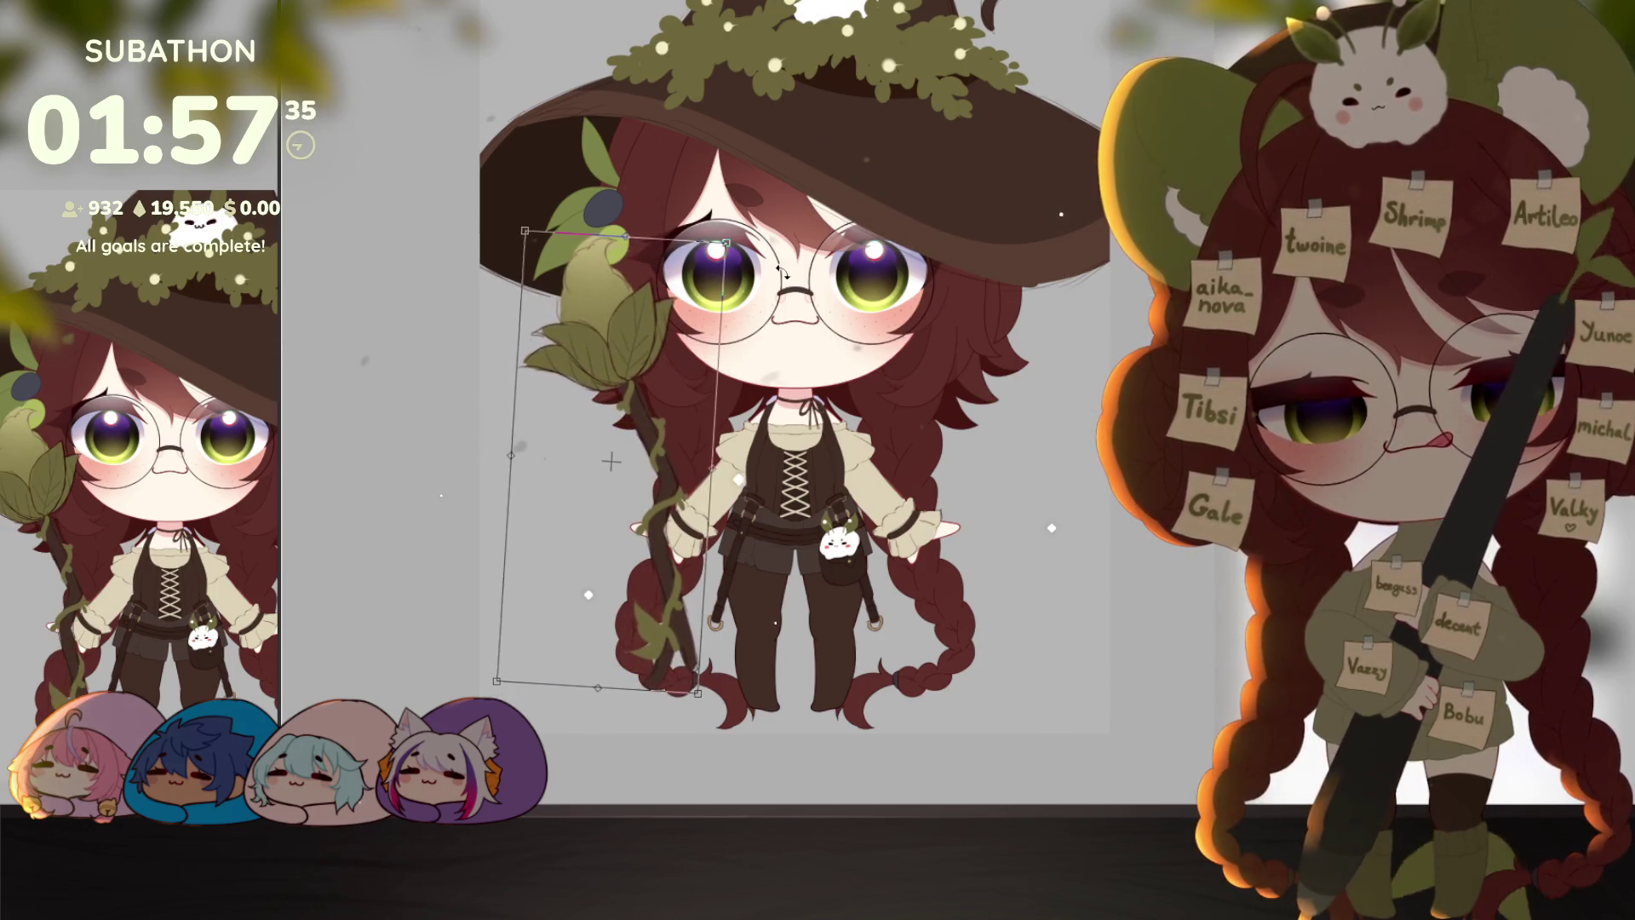
pyautogui.moveTo(781, 273); pyautogui.dragTo(730, 354)
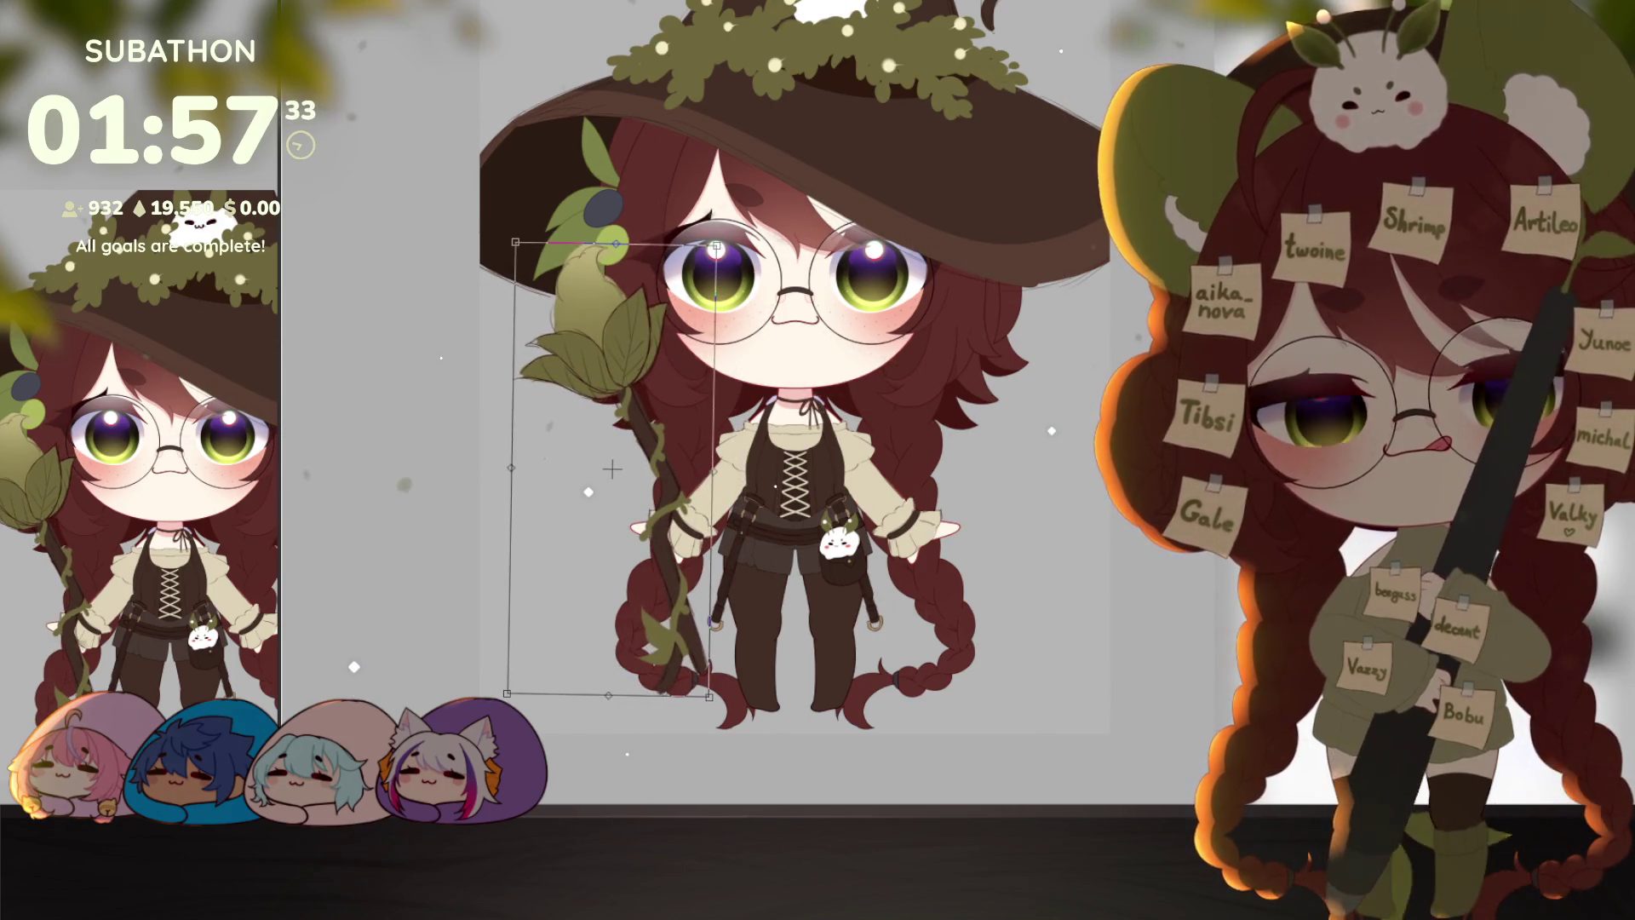
pyautogui.press('Return')
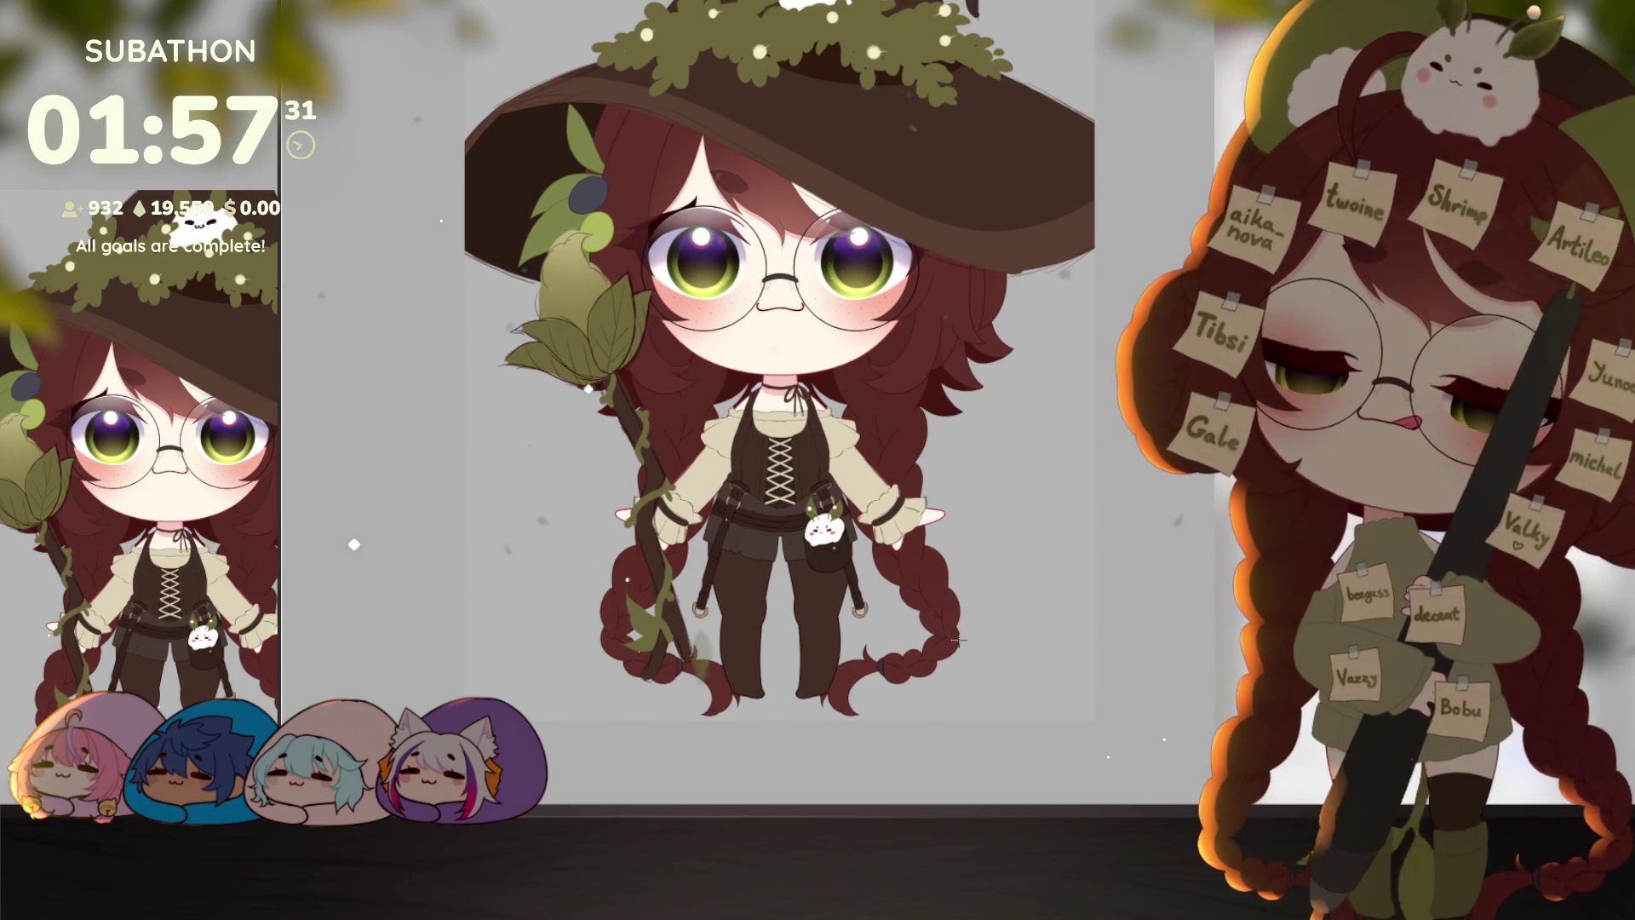
# Step: Try rotating the broom near-vertical beside the witch's right side, then cancel the move
pyautogui.moveTo(1036, 573); pyautogui.dragTo(1041, 583)
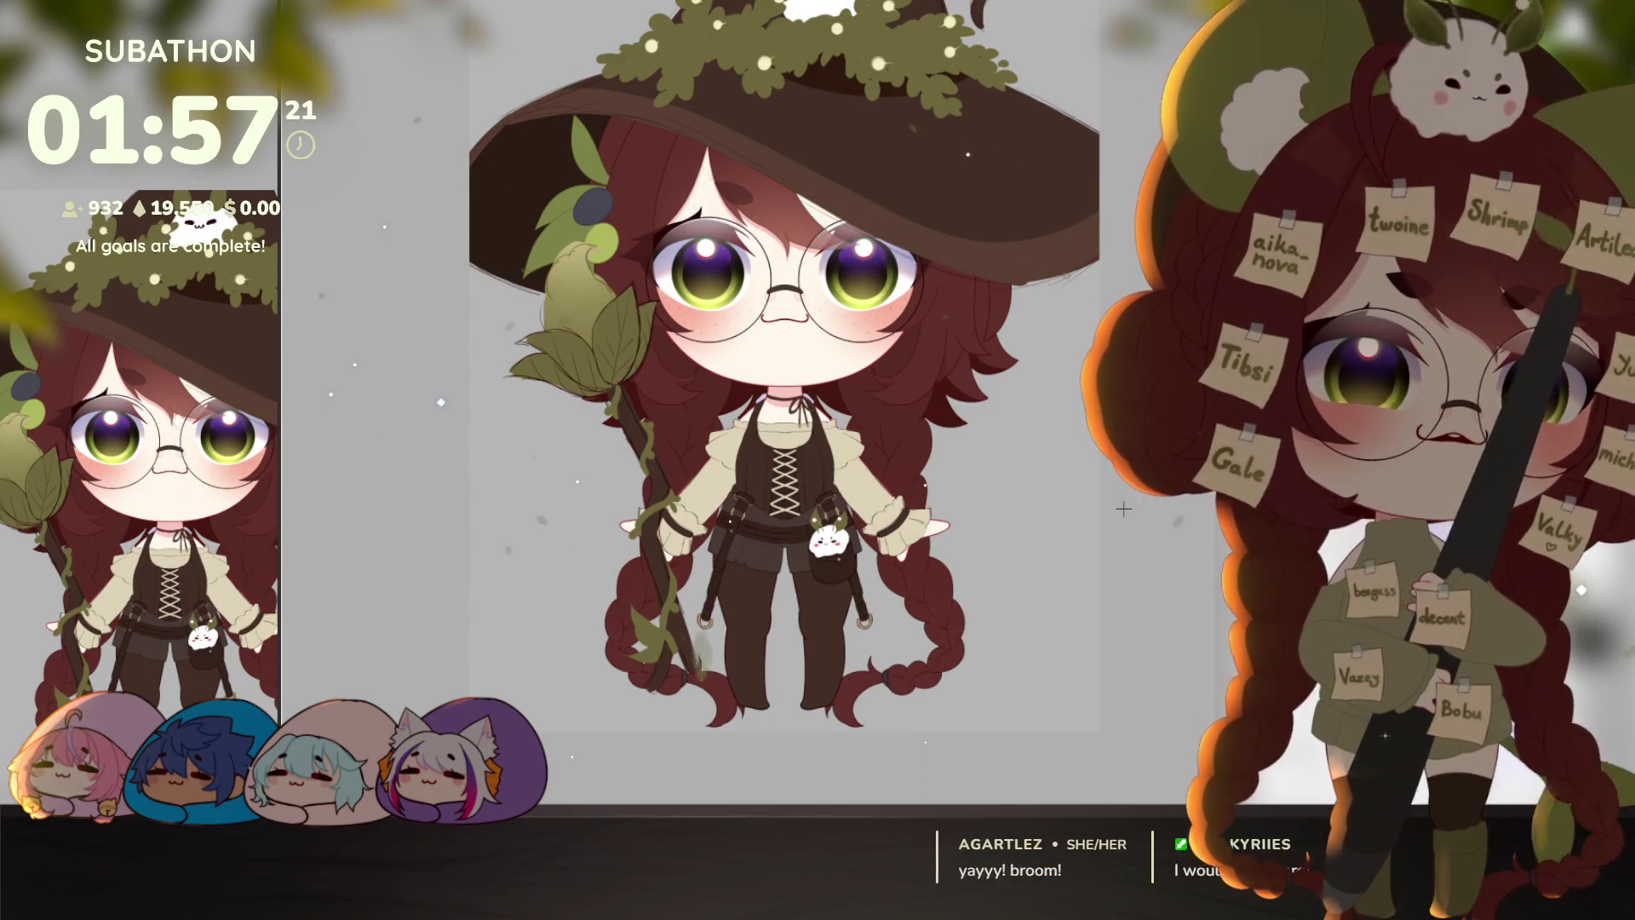
pyautogui.hotkey('ctrl', 't')
pyautogui.moveTo(716, 115)
pyautogui.mouseDown()
pyautogui.moveTo(877, 220)
pyautogui.moveTo(903, 357)
pyautogui.moveTo(877, 596)
pyautogui.moveTo(854, 644)
pyautogui.moveTo(929, 576)
pyautogui.moveTo(890, 647)
pyautogui.moveTo(919, 599)
pyautogui.mouseUp()
pyautogui.moveTo(887, 542); pyautogui.dragTo(831, 638)
pyautogui.moveTo(681, 555); pyautogui.dragTo(698, 595)
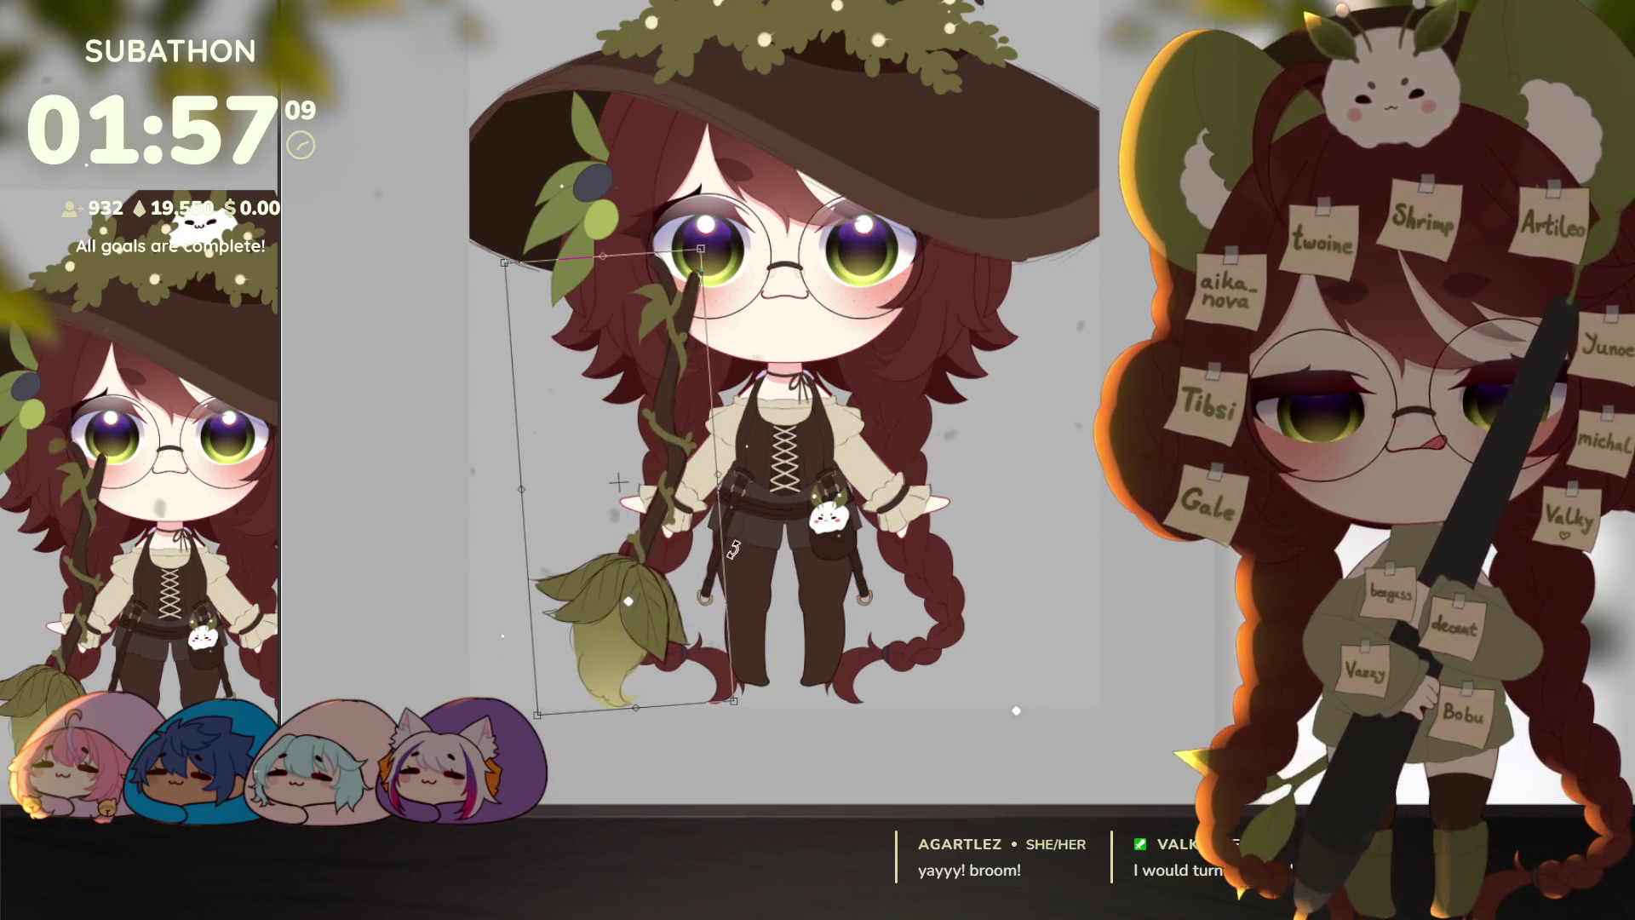
pyautogui.moveTo(799, 504)
pyautogui.mouseDown()
pyautogui.moveTo(748, 602)
pyautogui.moveTo(985, 589)
pyautogui.mouseUp()
pyautogui.moveTo(1077, 477); pyautogui.dragTo(1085, 566)
pyautogui.moveTo(976, 607); pyautogui.dragTo(970, 610)
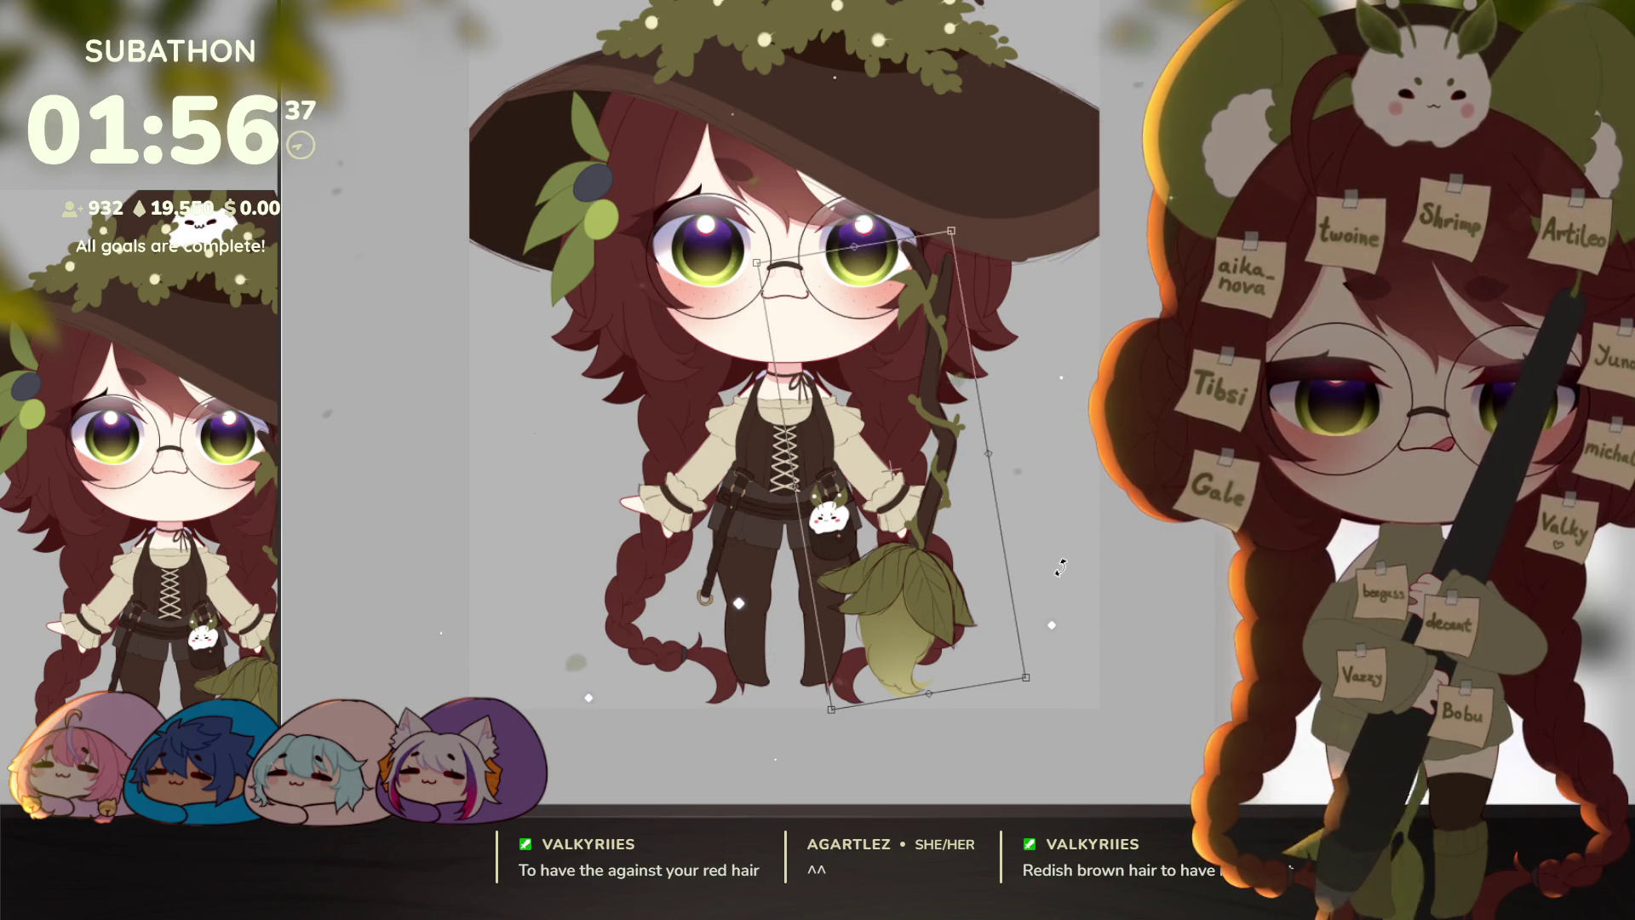
pyautogui.press('Escape')
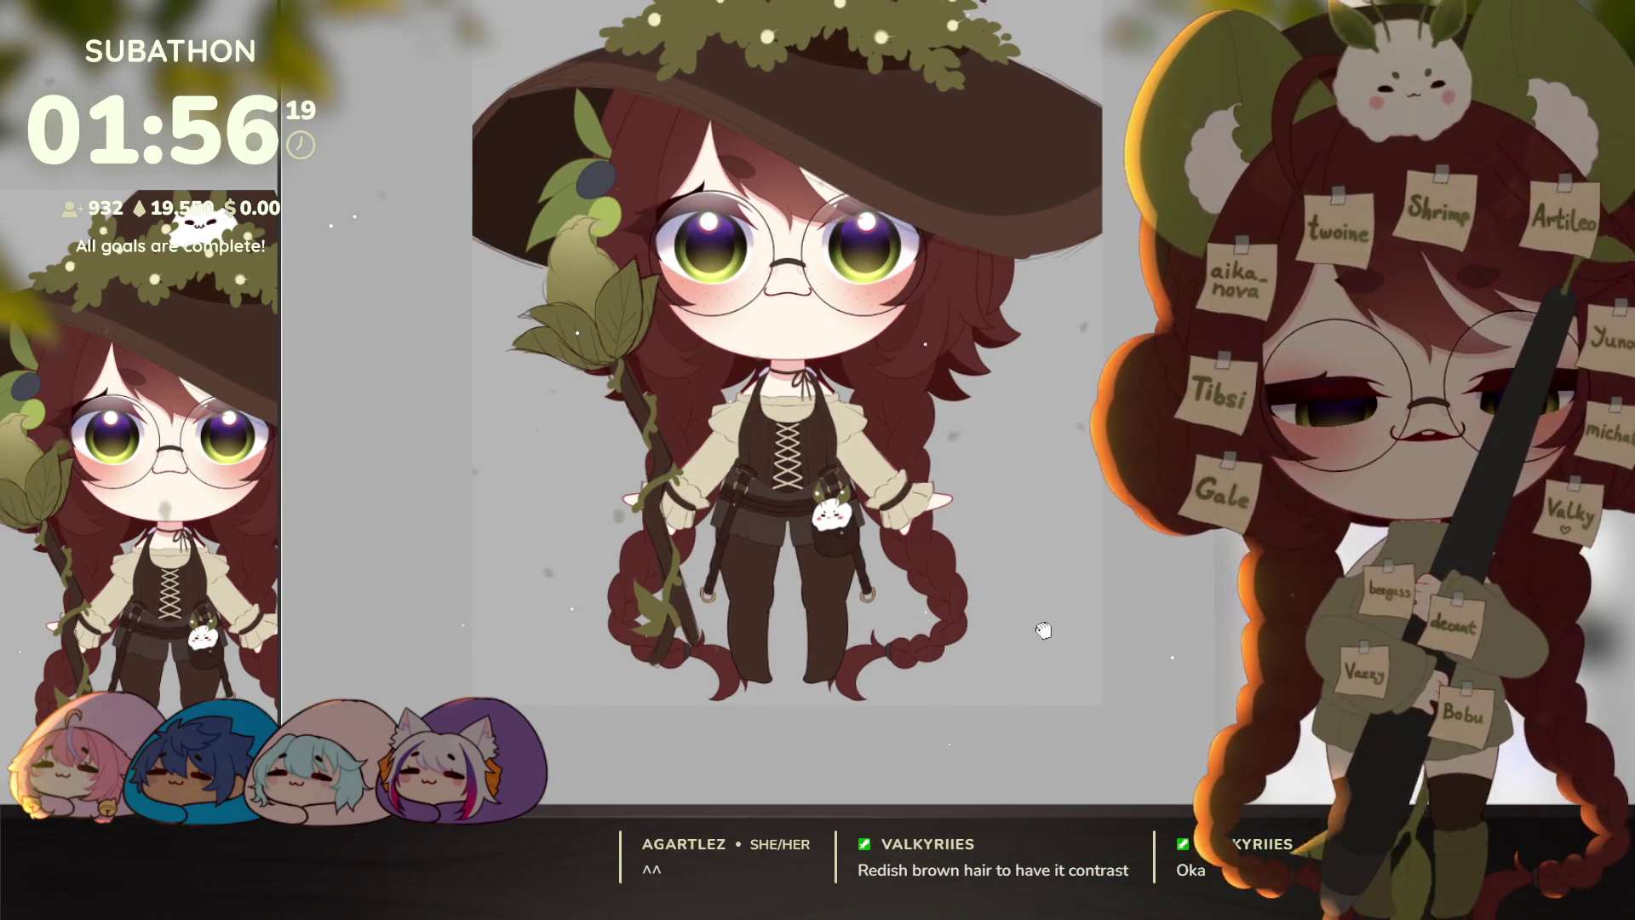
pyautogui.moveTo(510, 235); pyautogui.dragTo(708, 689)
pyautogui.hotkey('ctrl', 't')
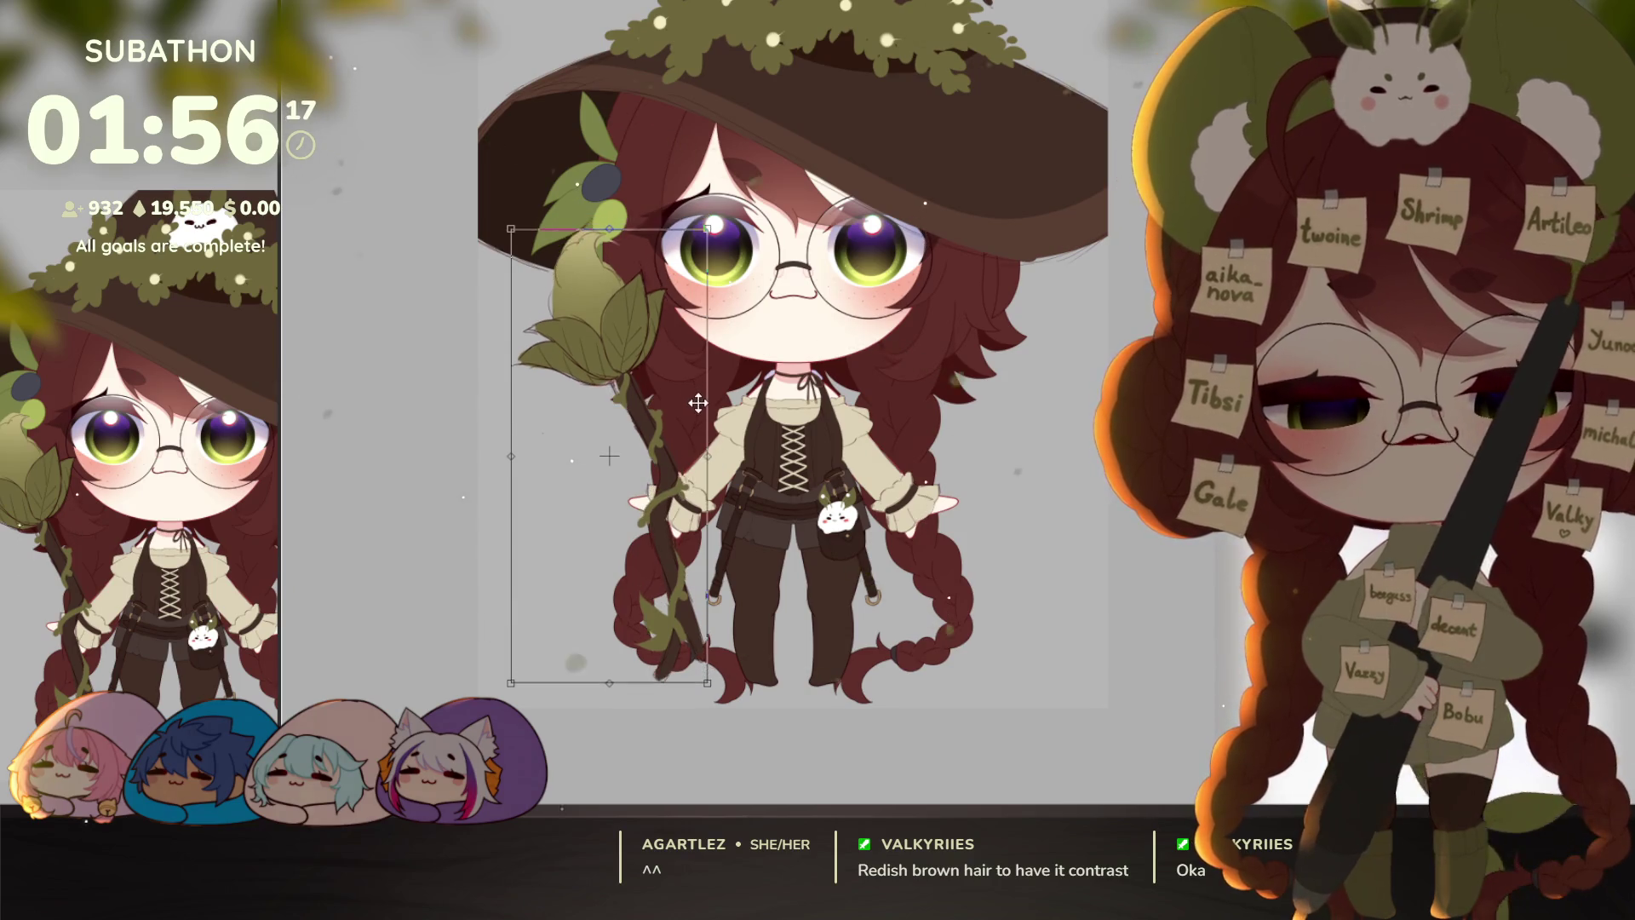
pyautogui.moveTo(720, 401)
pyautogui.mouseDown()
pyautogui.moveTo(720, 767)
pyautogui.moveTo(697, 777)
pyautogui.moveTo(323, 690)
pyautogui.mouseUp()
pyautogui.moveTo(682, 656)
pyautogui.mouseDown()
pyautogui.moveTo(996, 596)
pyautogui.moveTo(979, 579)
pyautogui.moveTo(1014, 594)
pyautogui.moveTo(995, 550)
pyautogui.mouseUp()
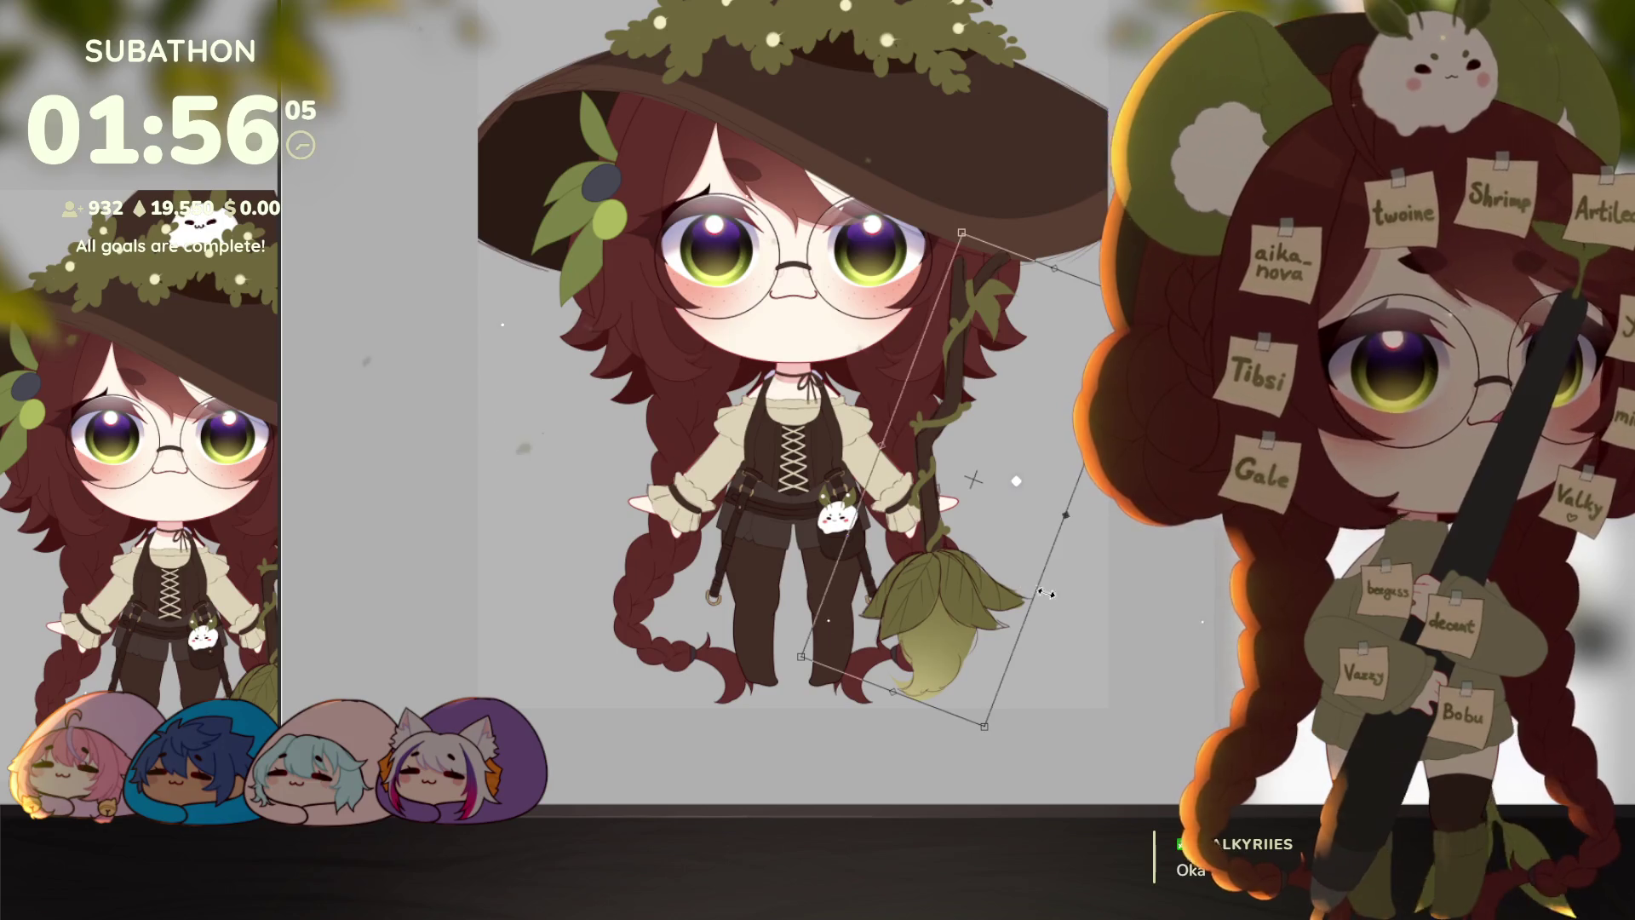
pyautogui.moveTo(1045, 592)
pyautogui.mouseDown()
pyautogui.moveTo(1016, 601)
pyautogui.moveTo(1040, 568)
pyautogui.mouseUp()
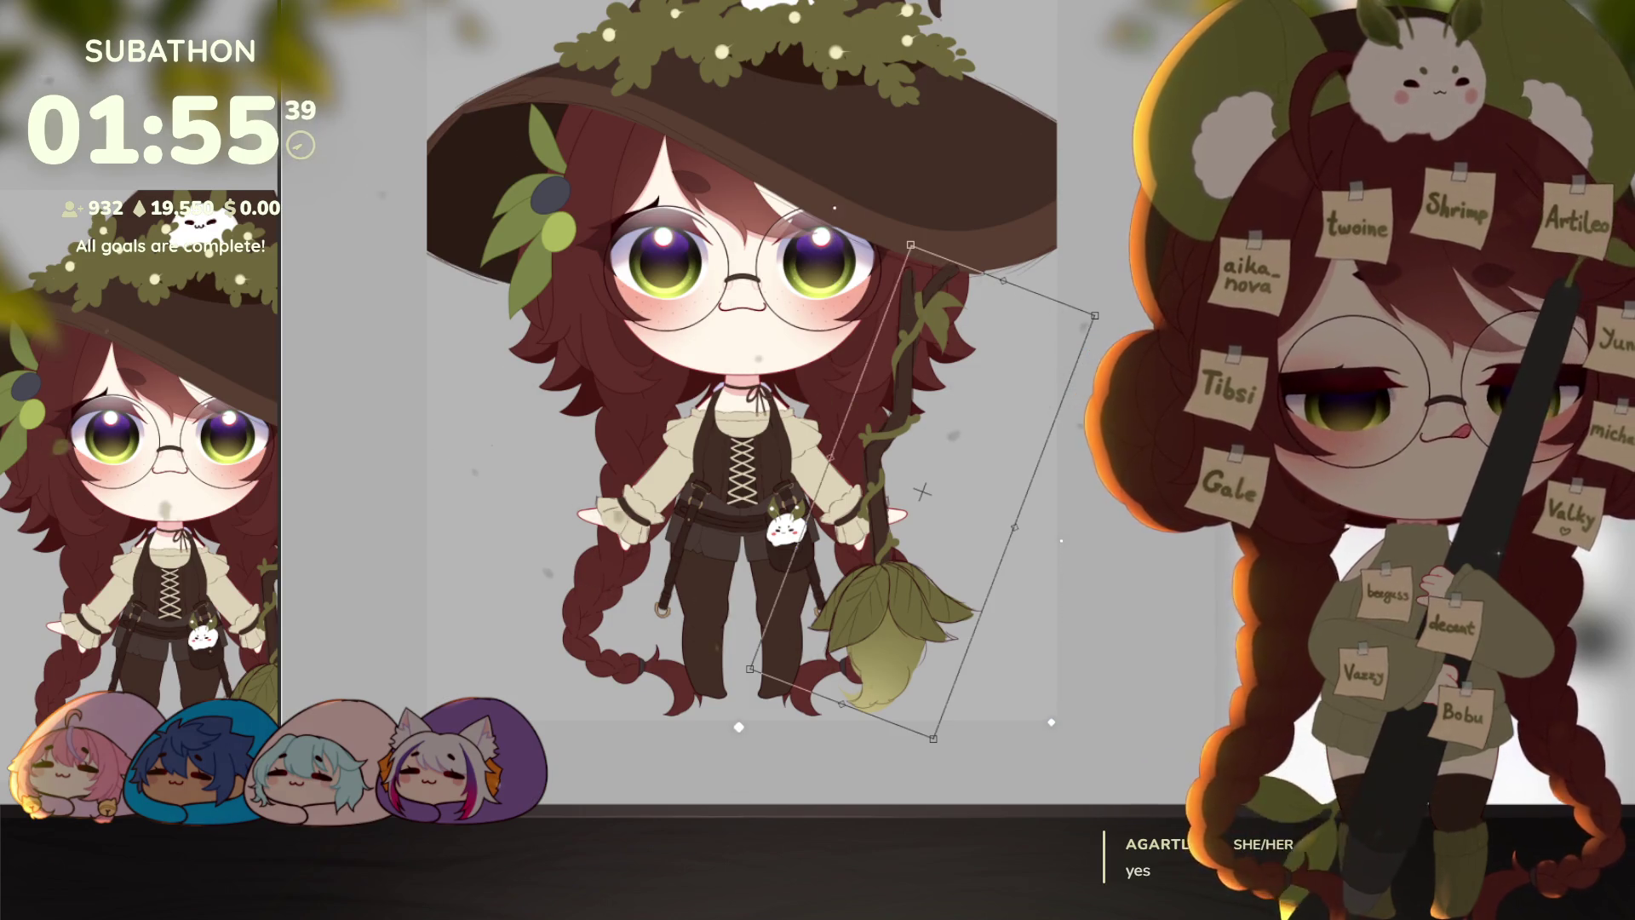
pyautogui.press('Escape')
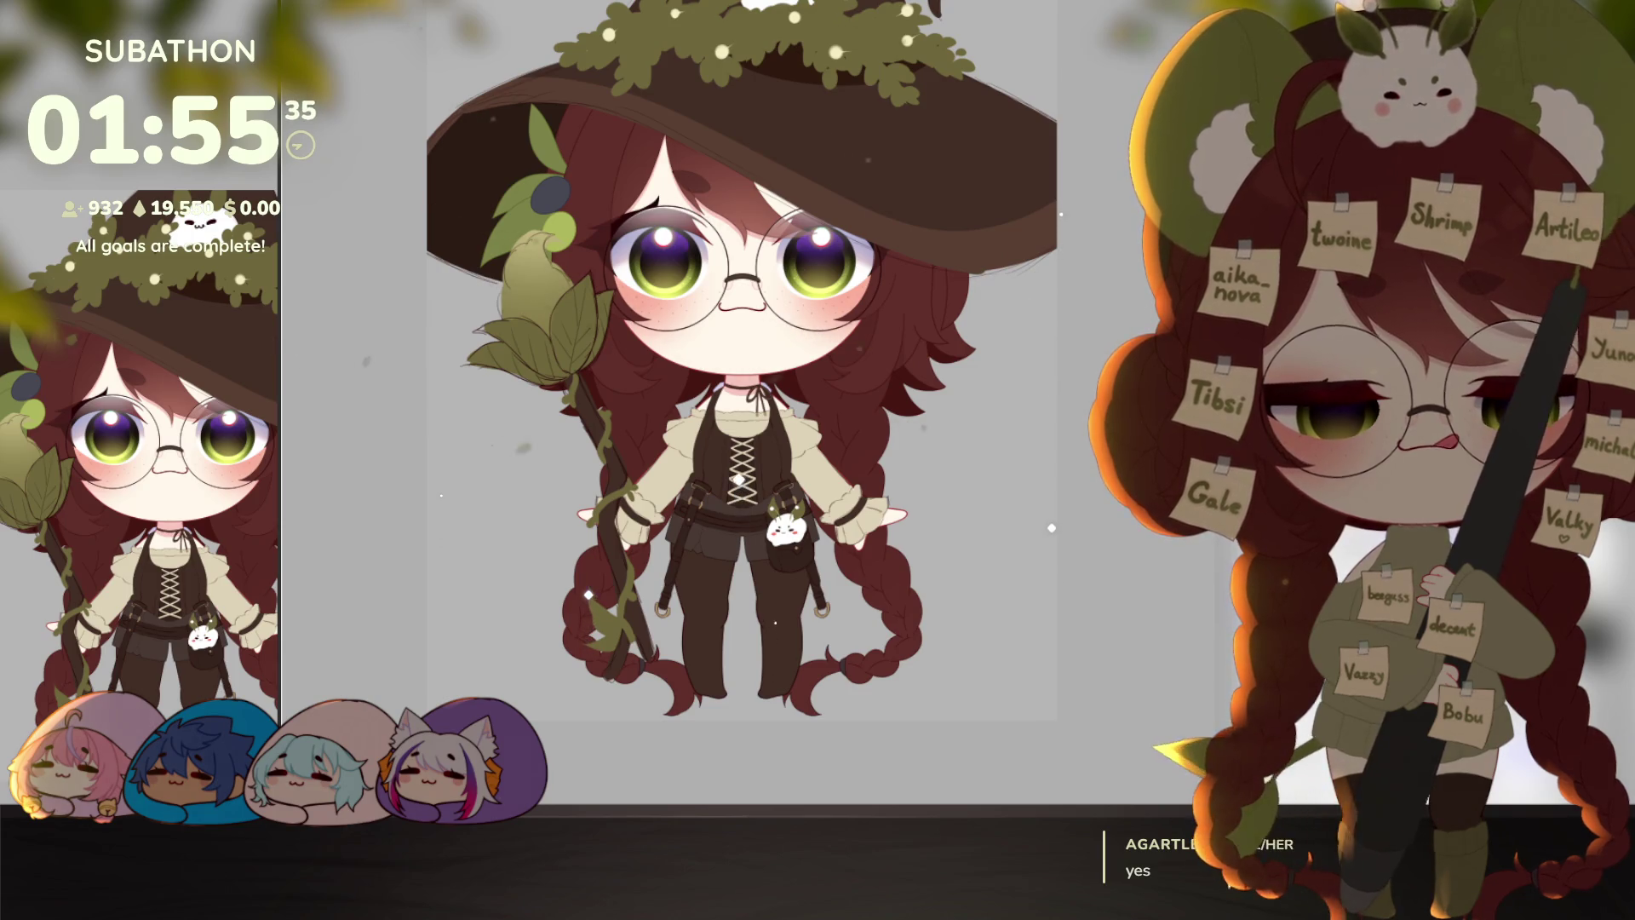
# Step: Transform the broom to stand upright on the witch's left side
pyautogui.scroll(-5, 1023, 585)
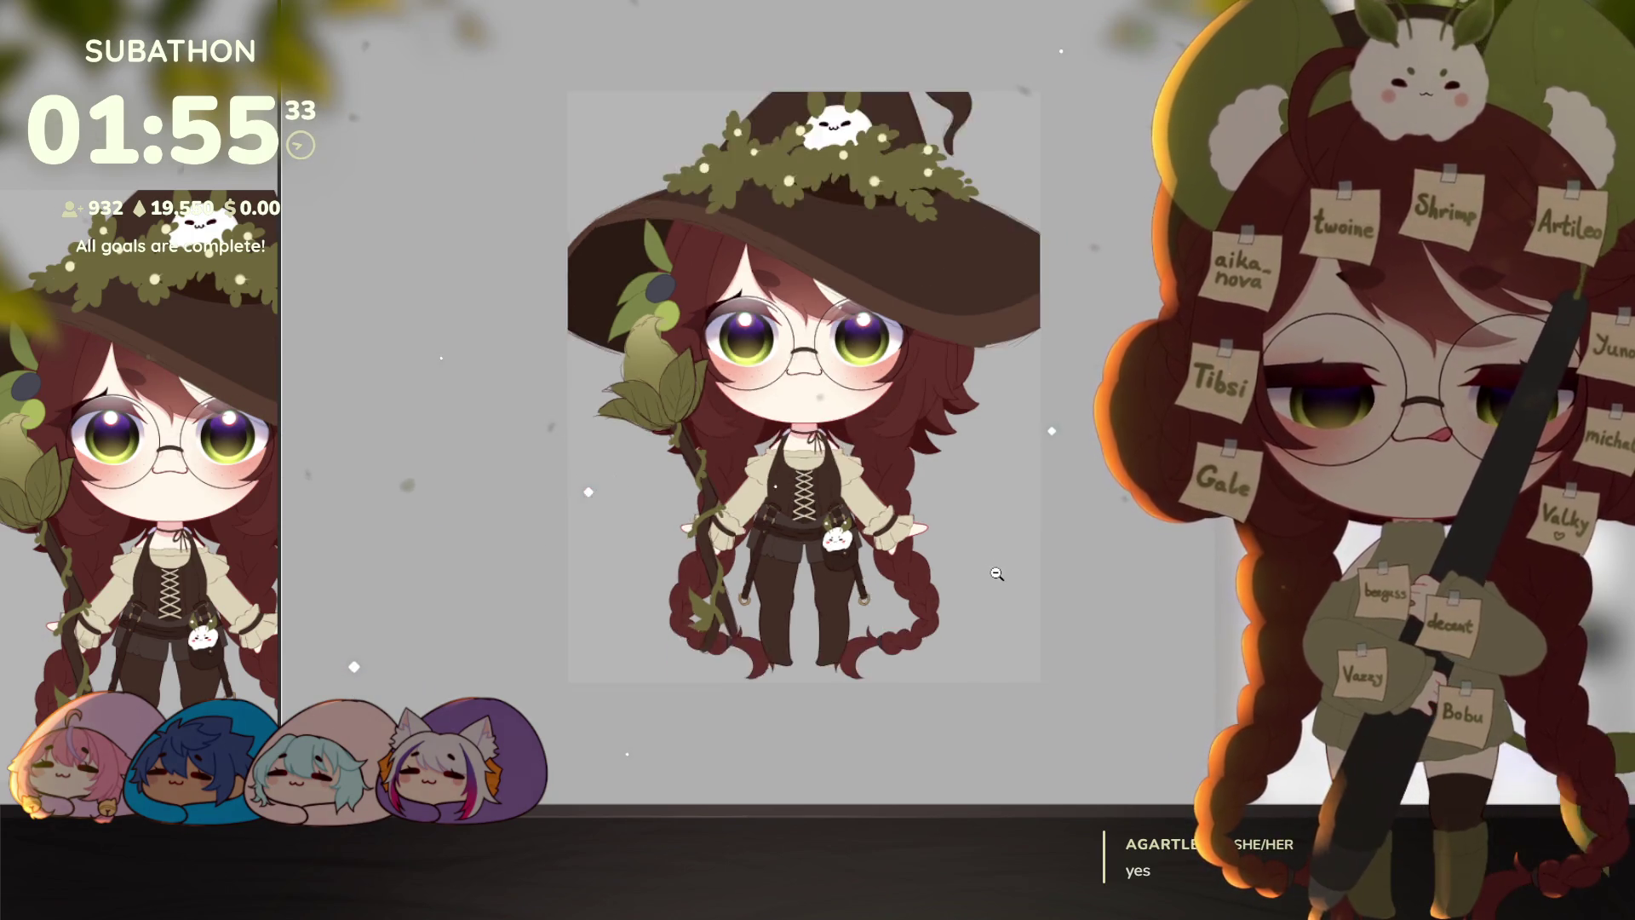
pyautogui.scroll(4, 1013, 553)
pyautogui.hotkey('ctrl', 't')
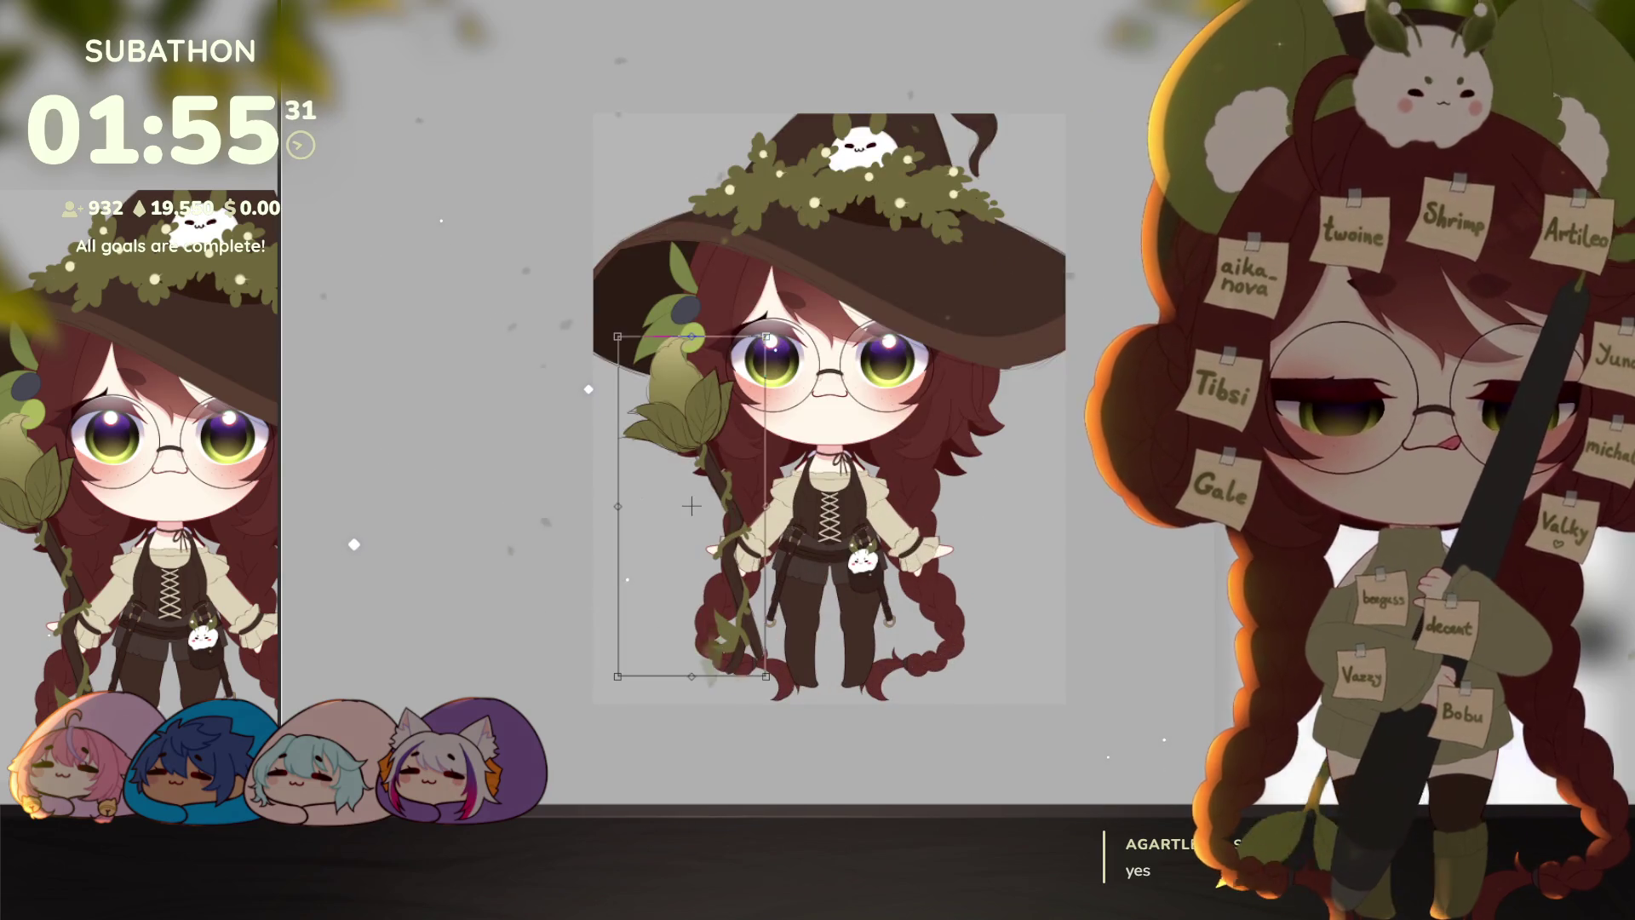
pyautogui.moveTo(900, 248)
pyautogui.mouseDown()
pyautogui.moveTo(1022, 494)
pyautogui.moveTo(1028, 587)
pyautogui.moveTo(924, 503)
pyautogui.moveTo(979, 467)
pyautogui.mouseUp()
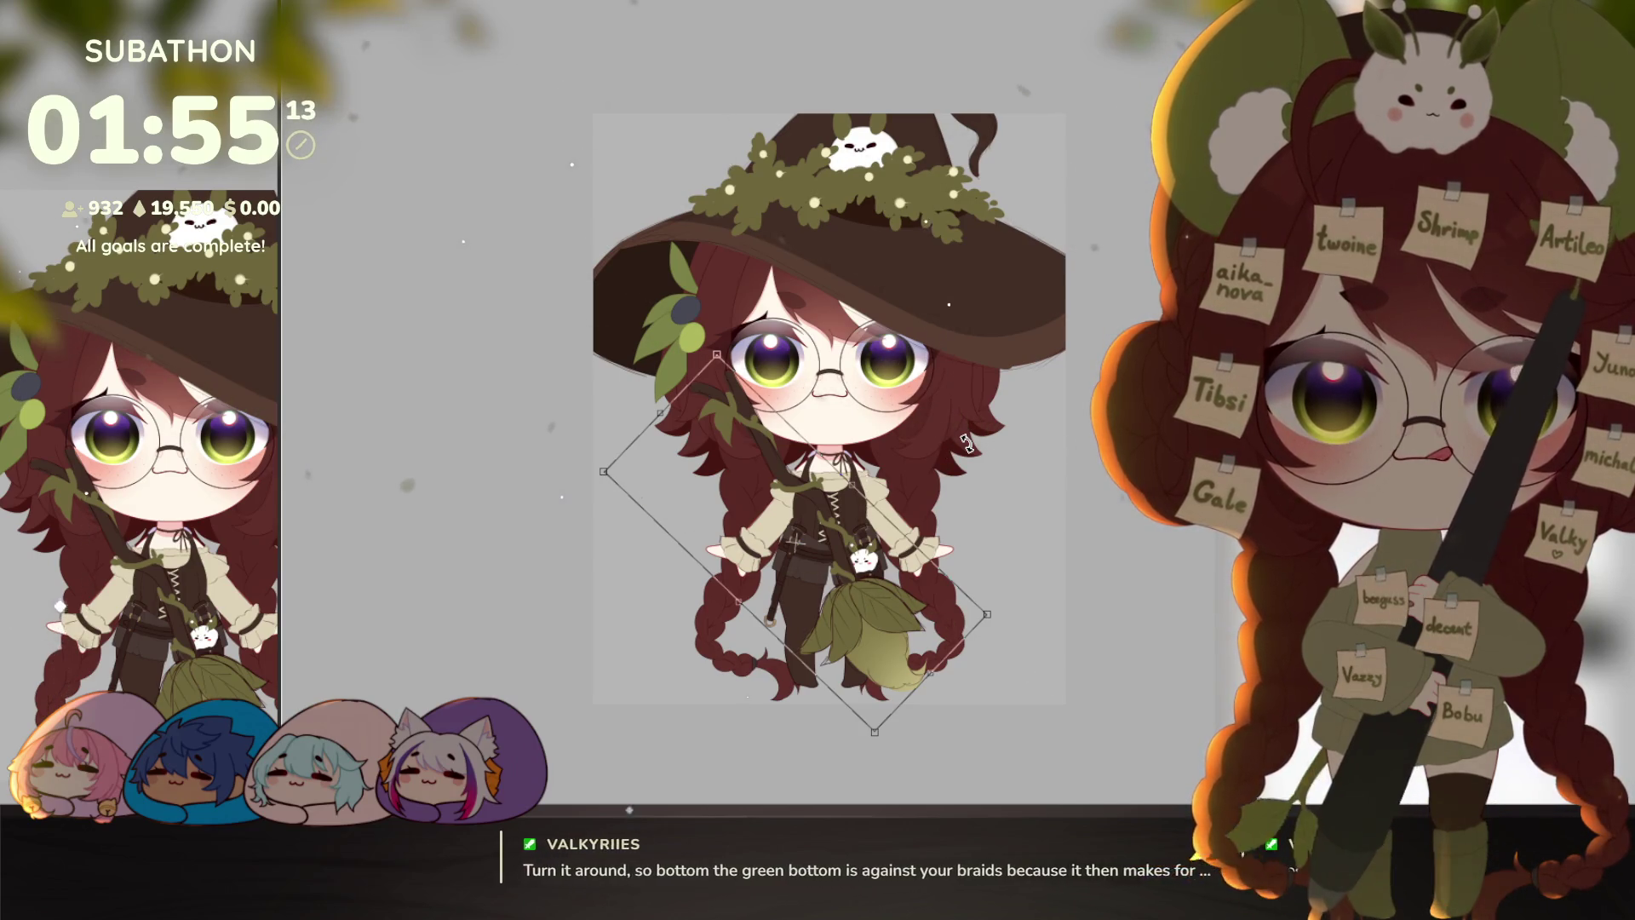
pyautogui.moveTo(965, 442); pyautogui.dragTo(597, 558)
pyautogui.press('Return')
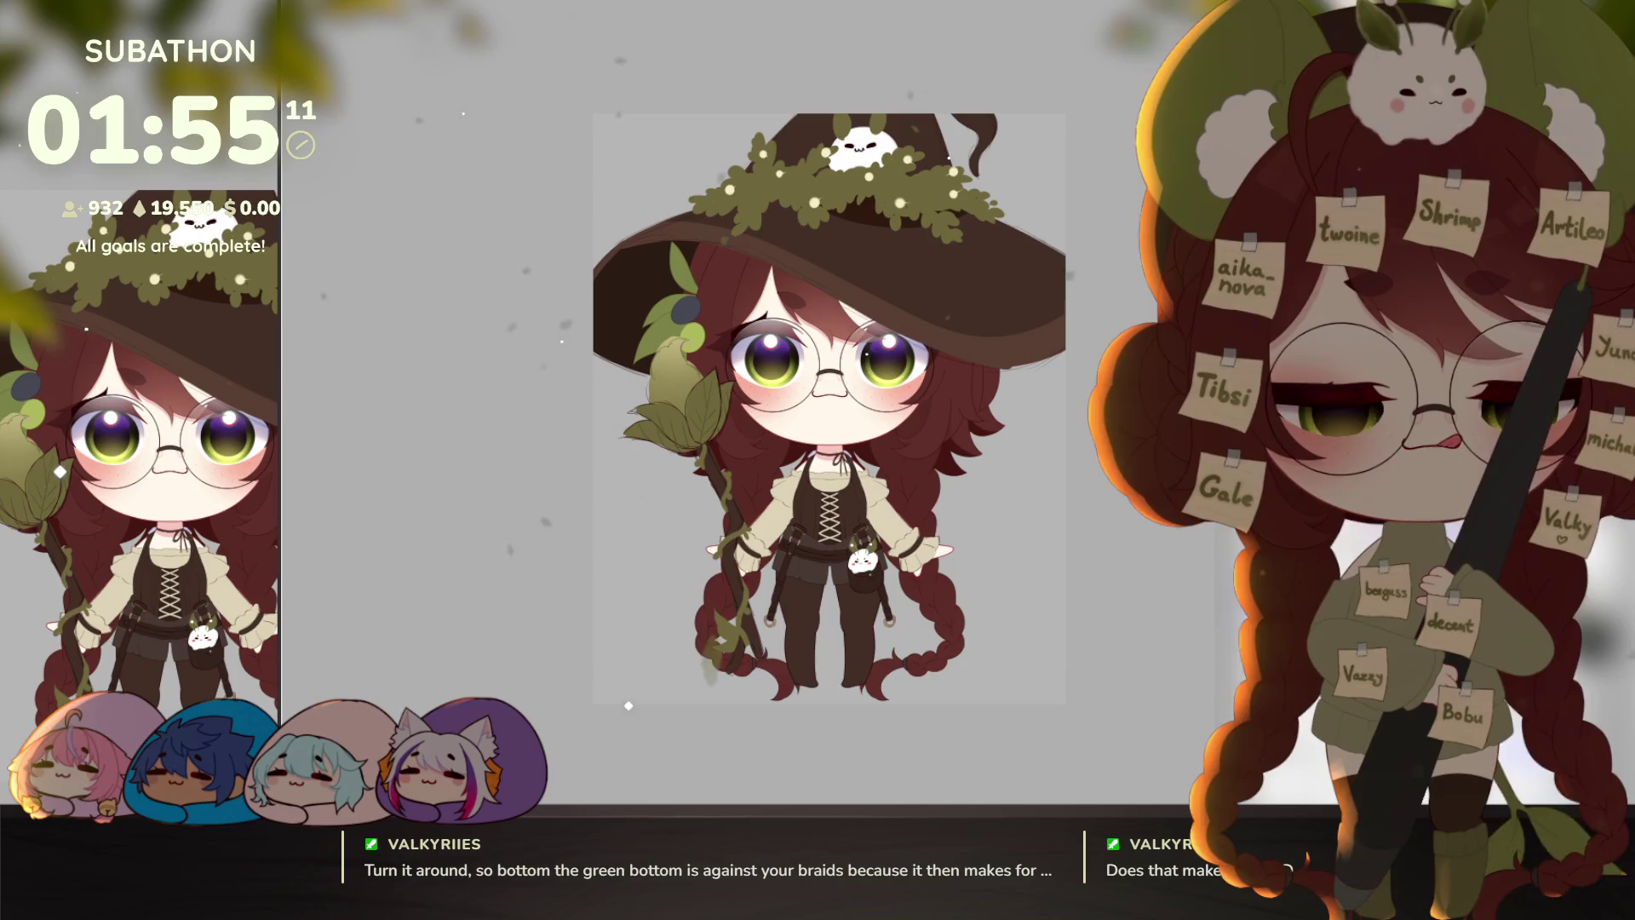
# Step: Turn the broom upside down, head down, and fit it against the right braids
pyautogui.hotkey('ctrl', 't')
pyautogui.moveTo(885, 409)
pyautogui.mouseDown()
pyautogui.moveTo(877, 637)
pyautogui.moveTo(846, 675)
pyautogui.mouseUp()
pyautogui.moveTo(764, 465)
pyautogui.mouseDown()
pyautogui.moveTo(833, 487)
pyautogui.moveTo(845, 518)
pyautogui.mouseUp()
pyautogui.moveTo(775, 596); pyautogui.dragTo(785, 607)
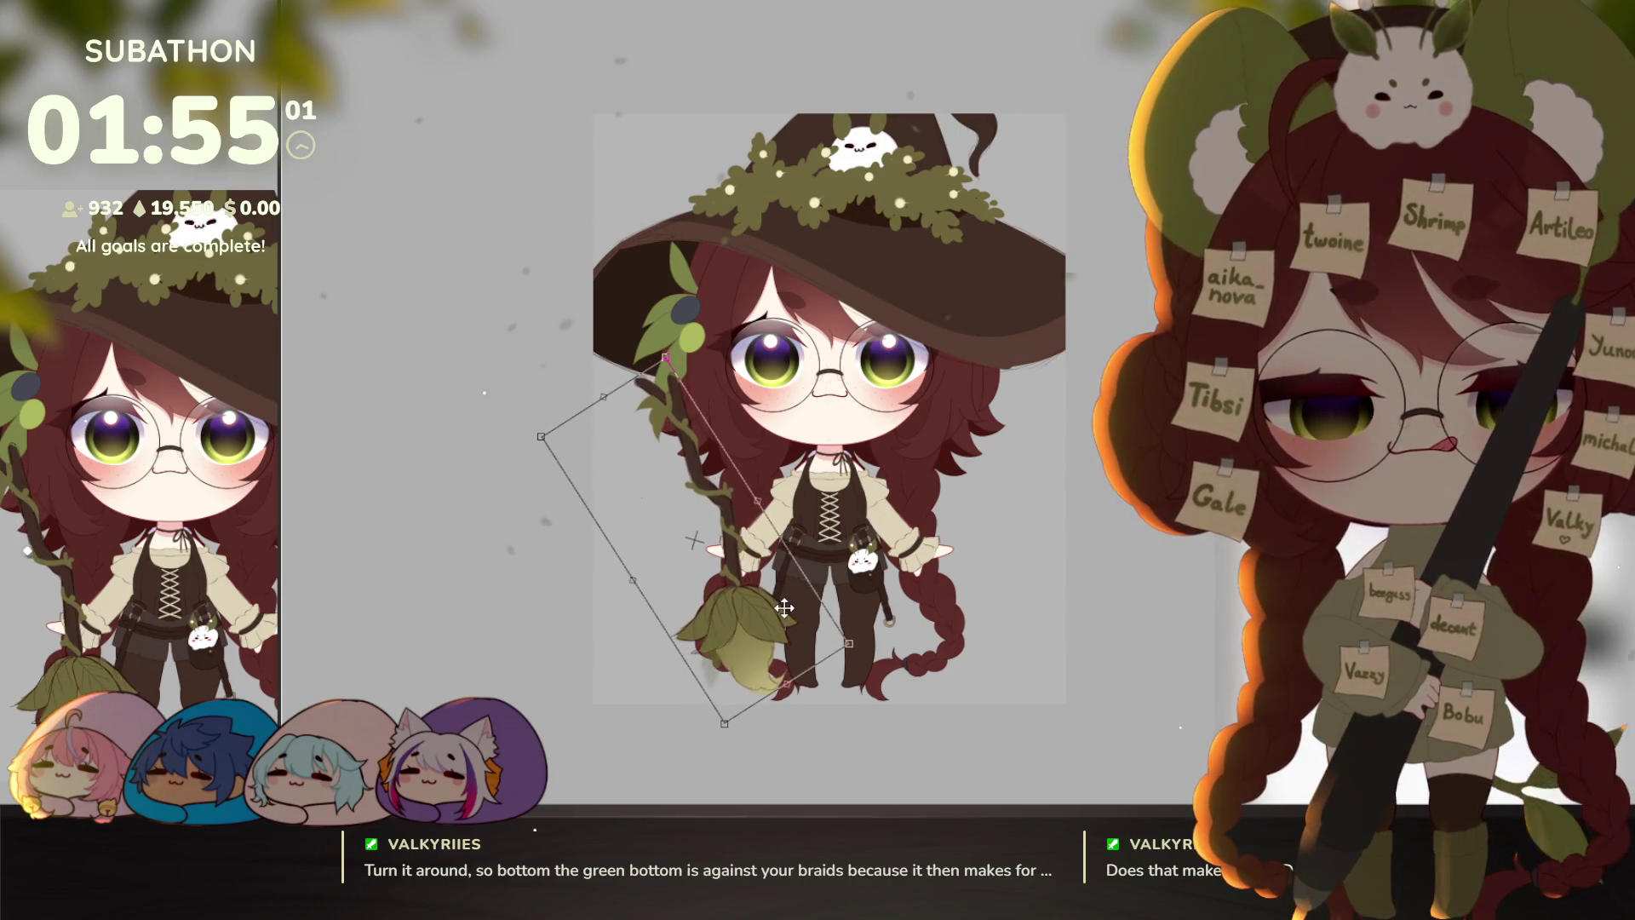
pyautogui.moveTo(1022, 464)
pyautogui.mouseDown()
pyautogui.moveTo(1026, 543)
pyautogui.moveTo(1021, 507)
pyautogui.mouseUp()
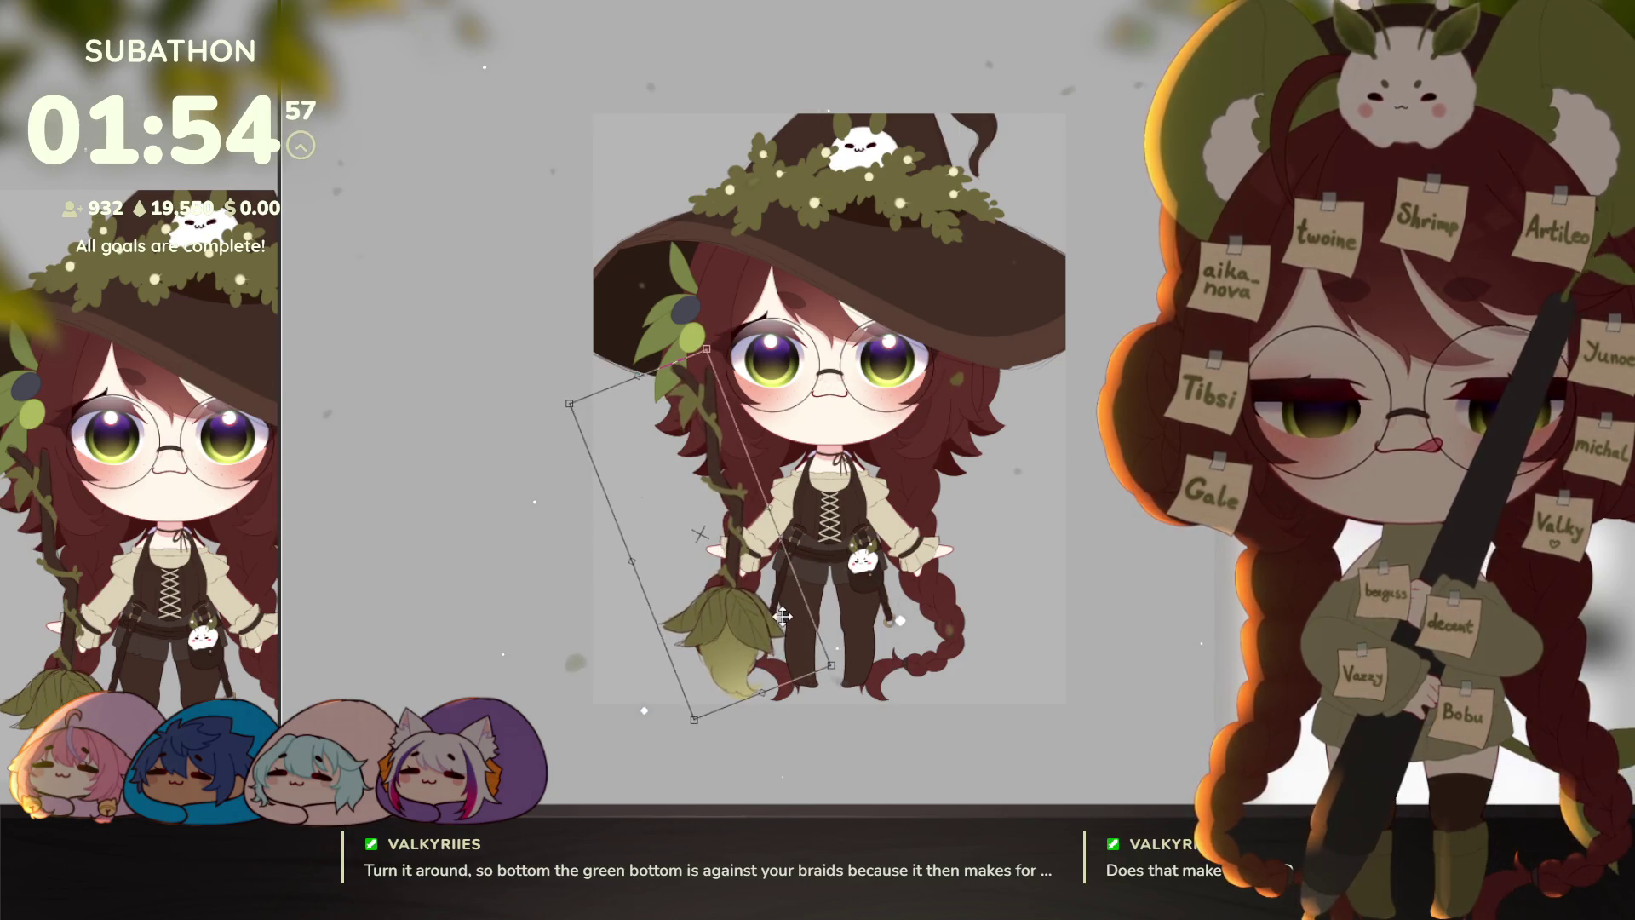
pyautogui.moveTo(782, 615)
pyautogui.mouseDown()
pyautogui.moveTo(763, 603)
pyautogui.moveTo(933, 599)
pyautogui.mouseUp()
pyautogui.moveTo(1013, 545)
pyautogui.mouseDown()
pyautogui.moveTo(1011, 596)
pyautogui.moveTo(988, 609)
pyautogui.mouseUp()
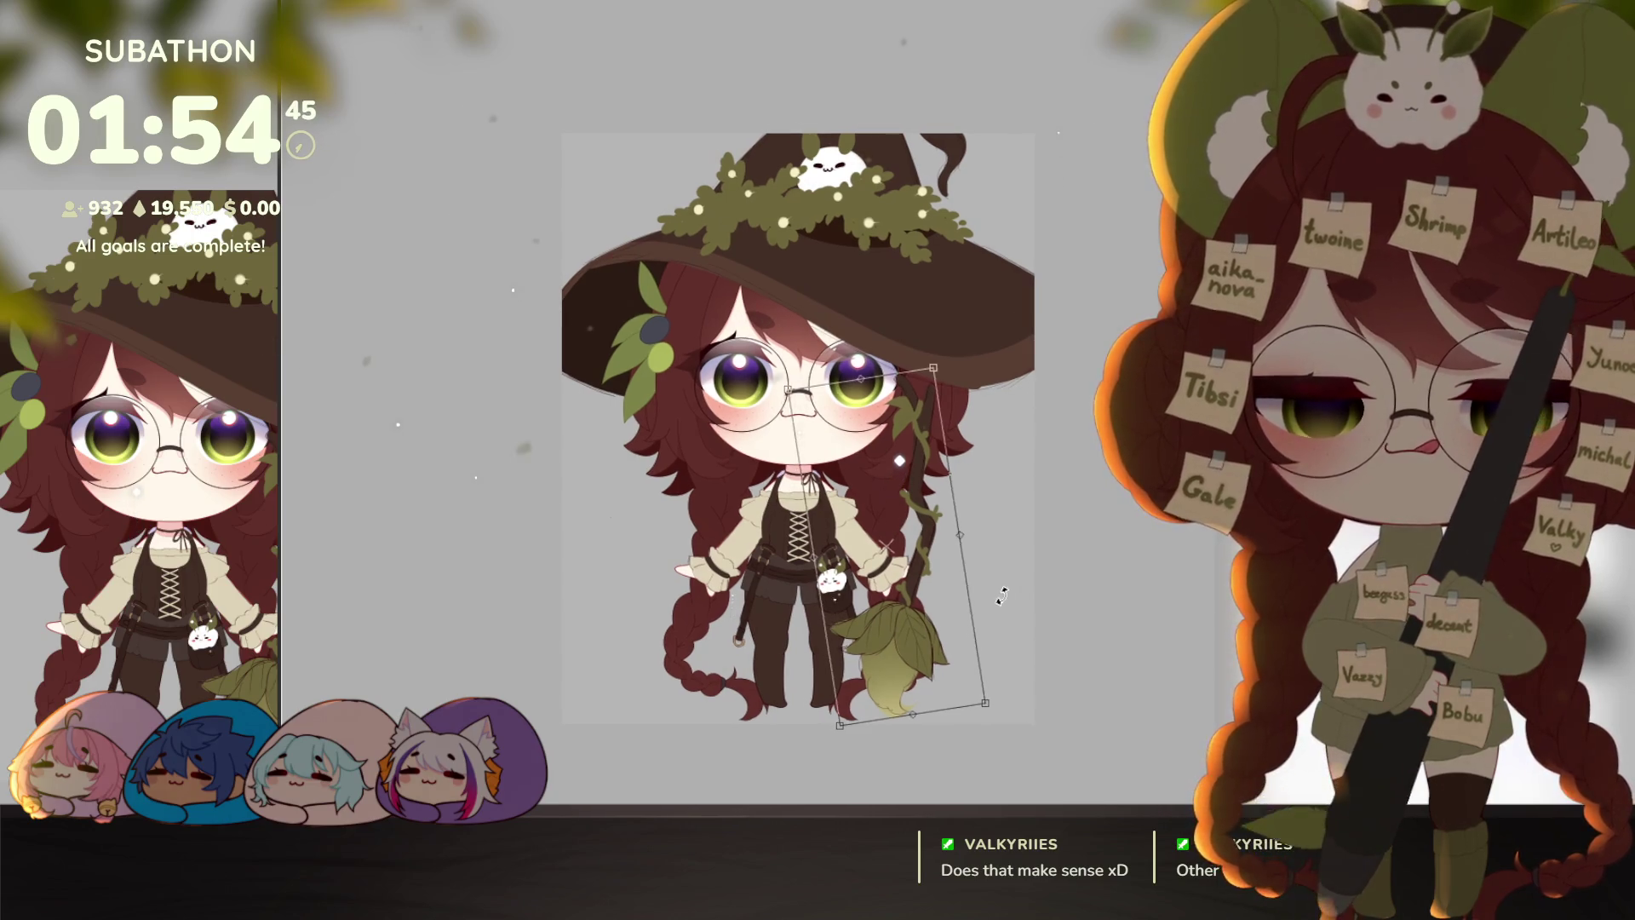
pyautogui.moveTo(1026, 549); pyautogui.dragTo(1205, 521)
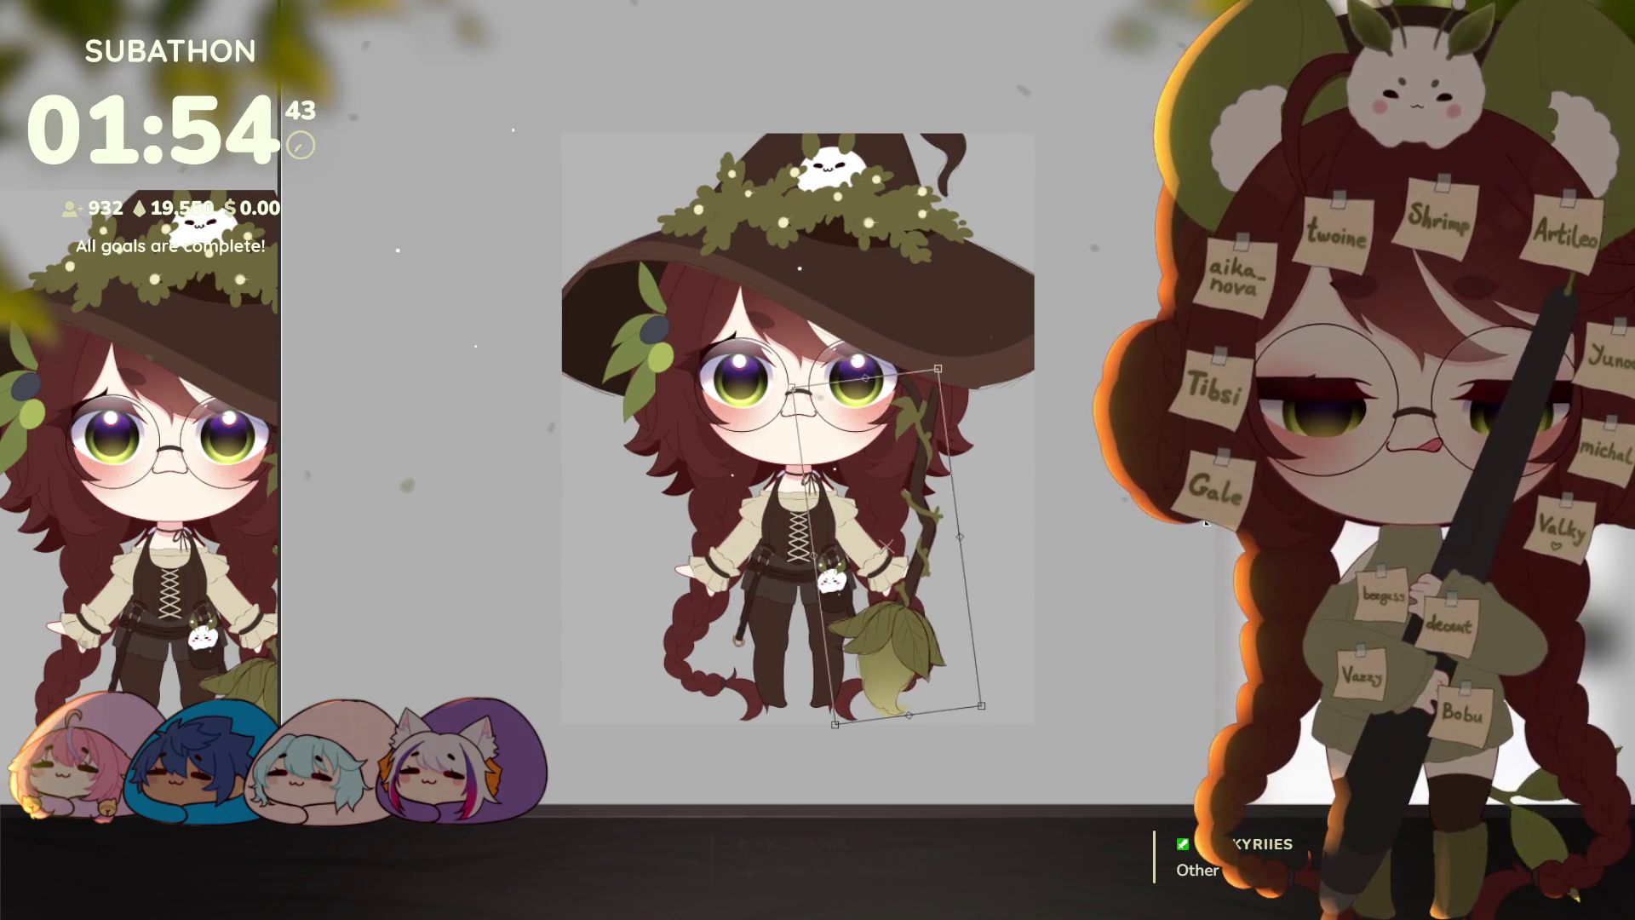
pyautogui.press('Return')
# Step: Transform the broom again, nudging its rotation clockwise then slightly back
pyautogui.hotkey('ctrl', 't')
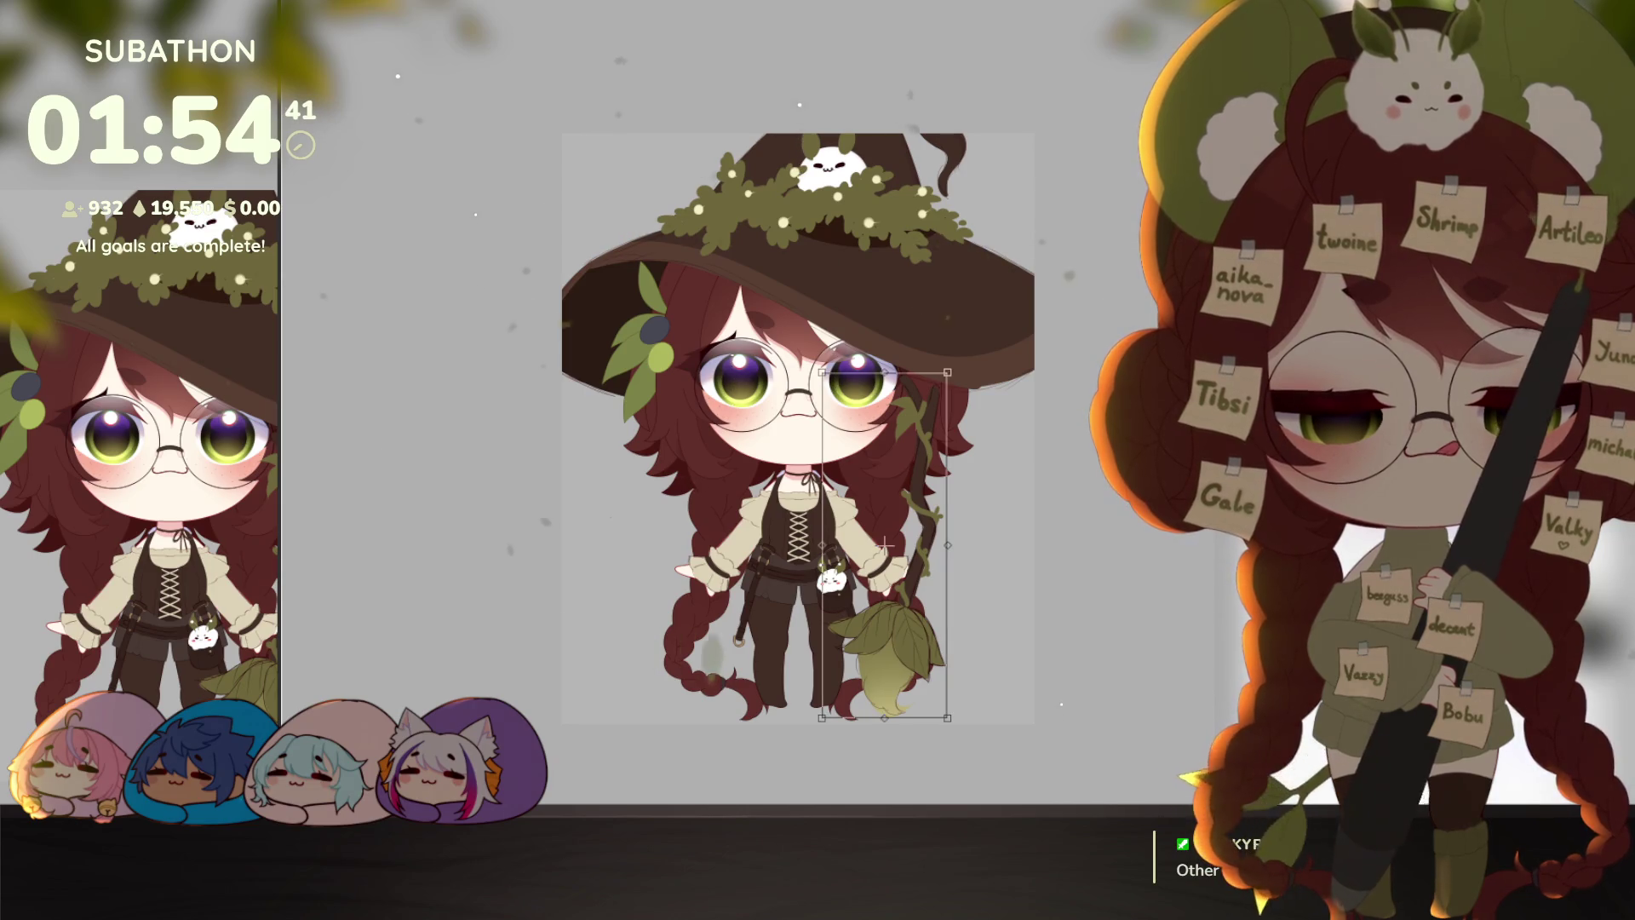
pyautogui.moveTo(902, 528)
pyautogui.mouseDown()
pyautogui.moveTo(932, 598)
pyautogui.moveTo(953, 563)
pyautogui.mouseUp()
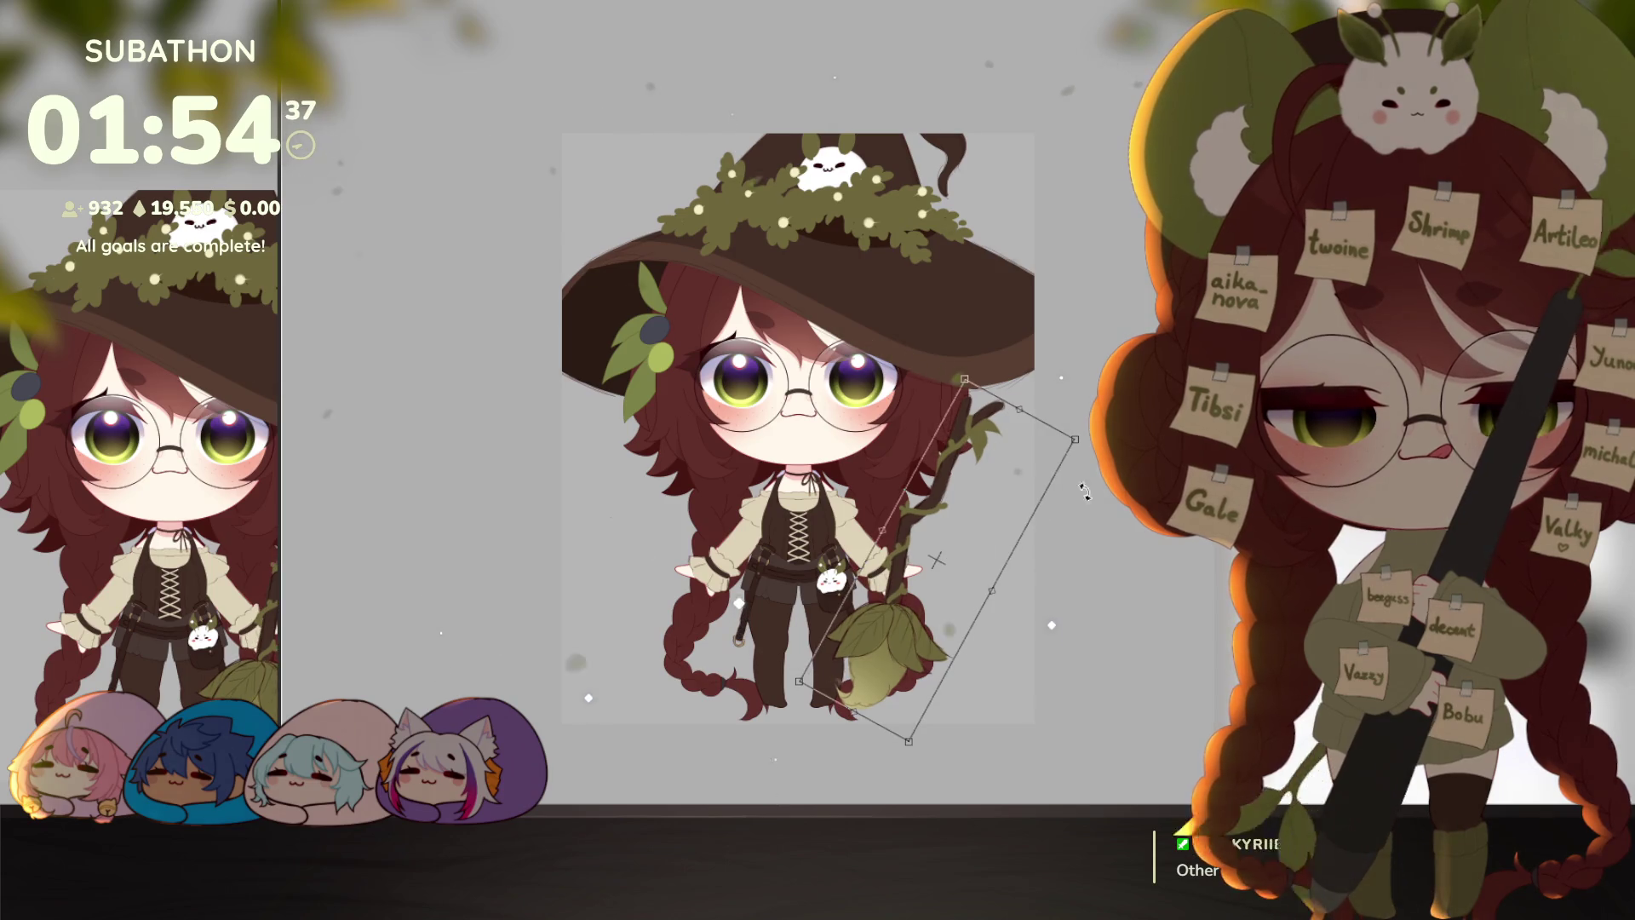
pyautogui.moveTo(1084, 492); pyautogui.dragTo(1077, 476)
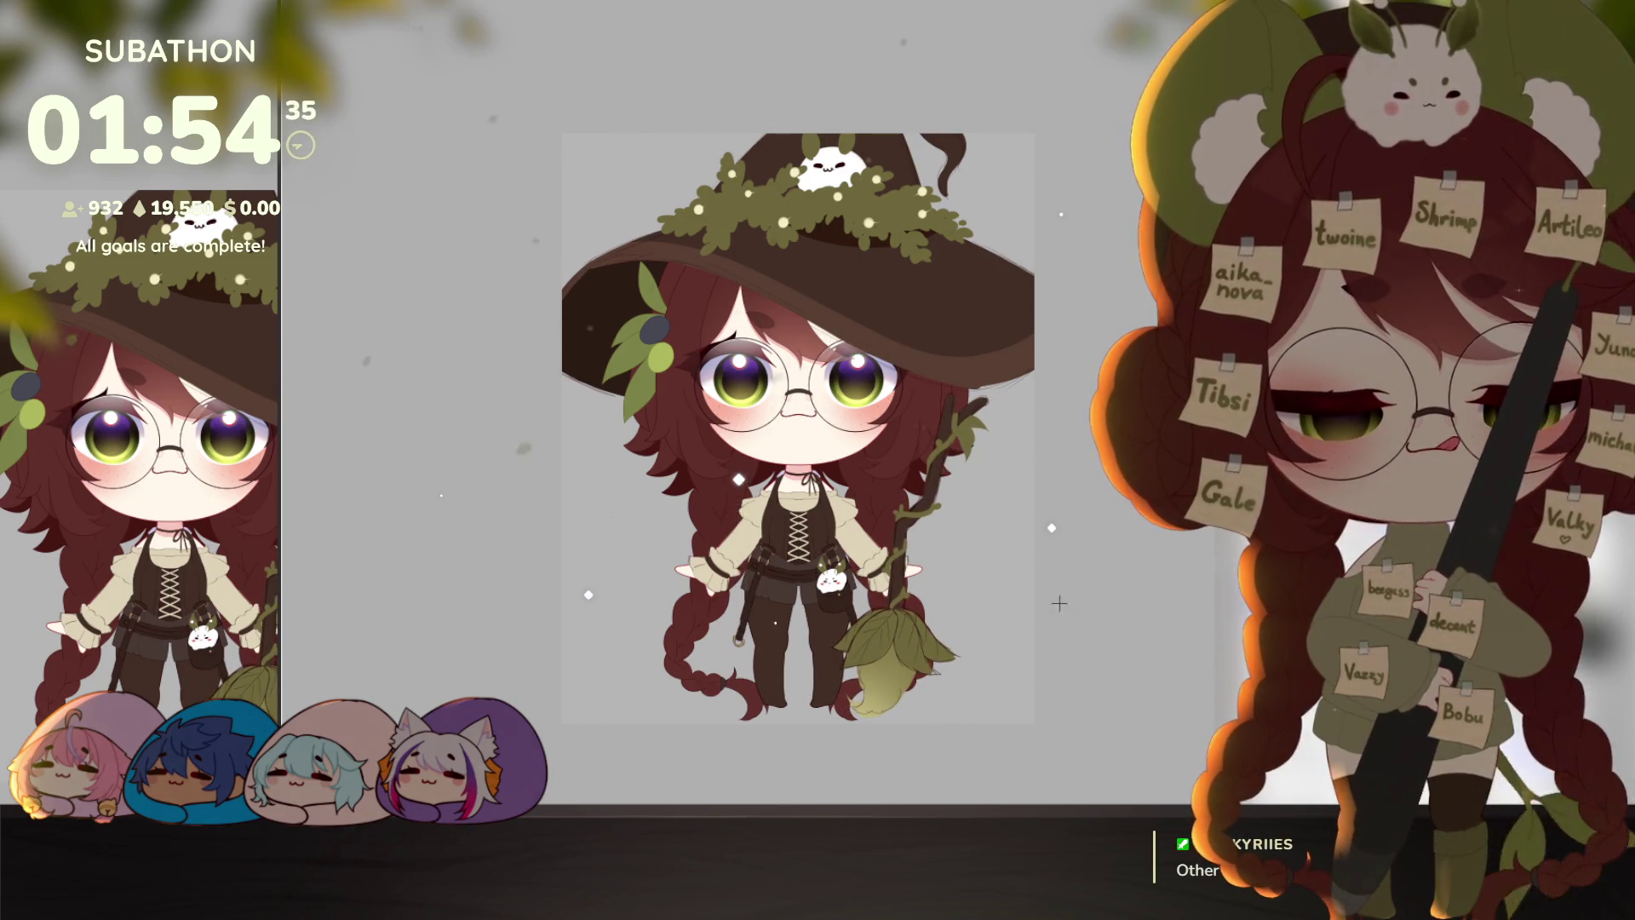
pyautogui.scroll(-5, 1059, 603)
pyautogui.scroll(5, 1022, 585)
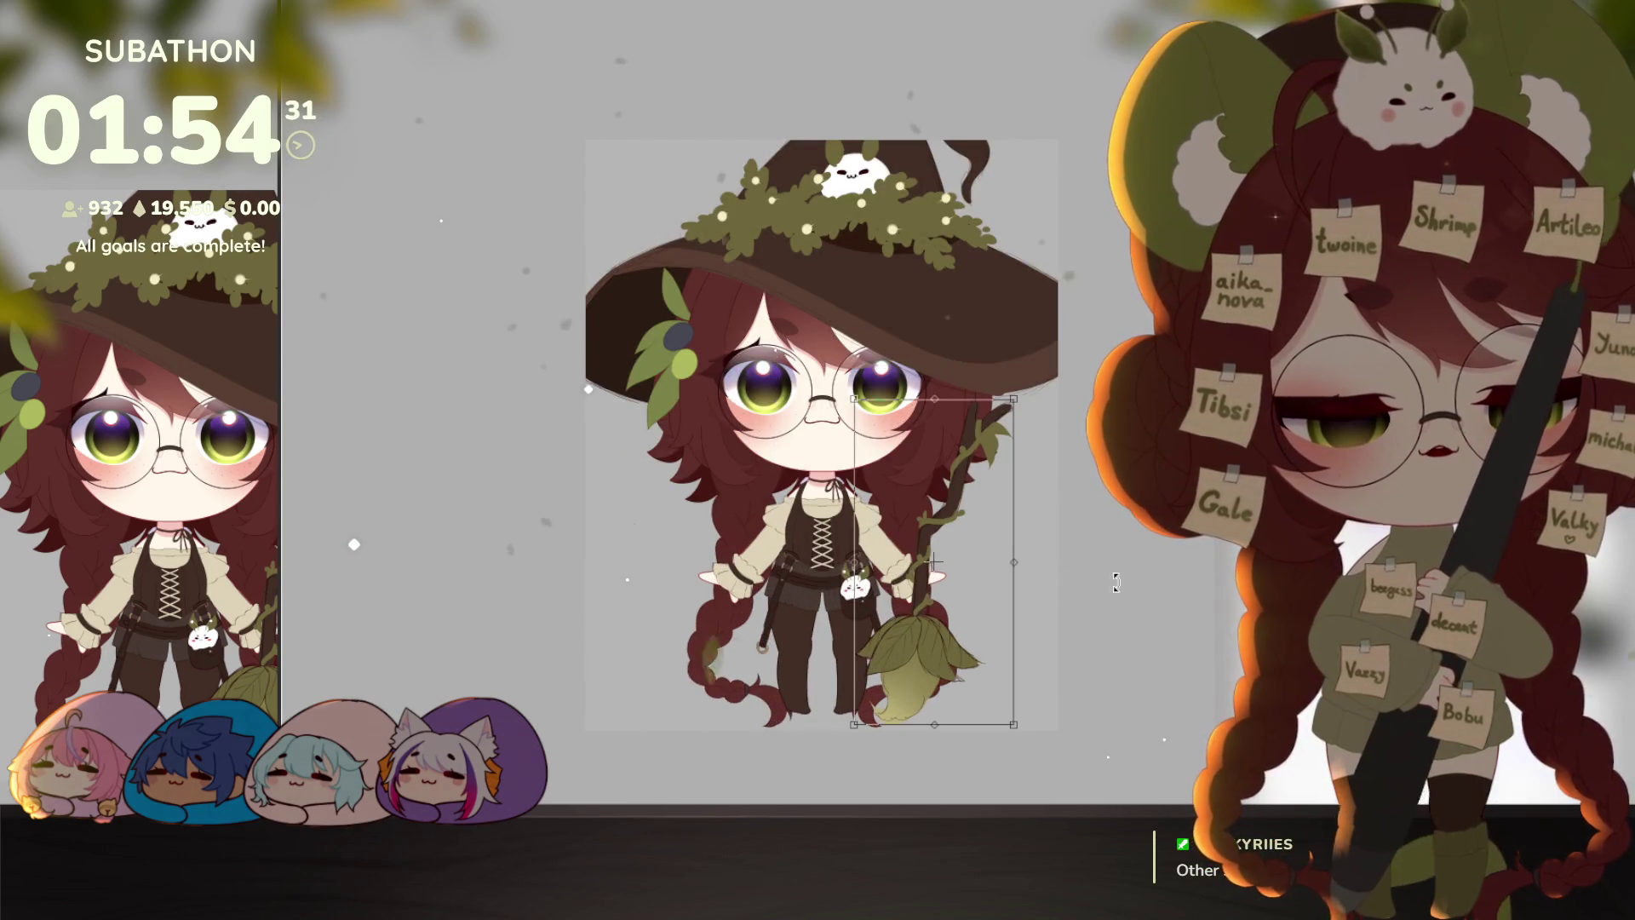
# Step: Move the broom in front of the figure, enlarge it to the face, and test flips
pyautogui.moveTo(928, 554); pyautogui.dragTo(847, 553)
pyautogui.moveTo(1024, 502); pyautogui.dragTo(1029, 526)
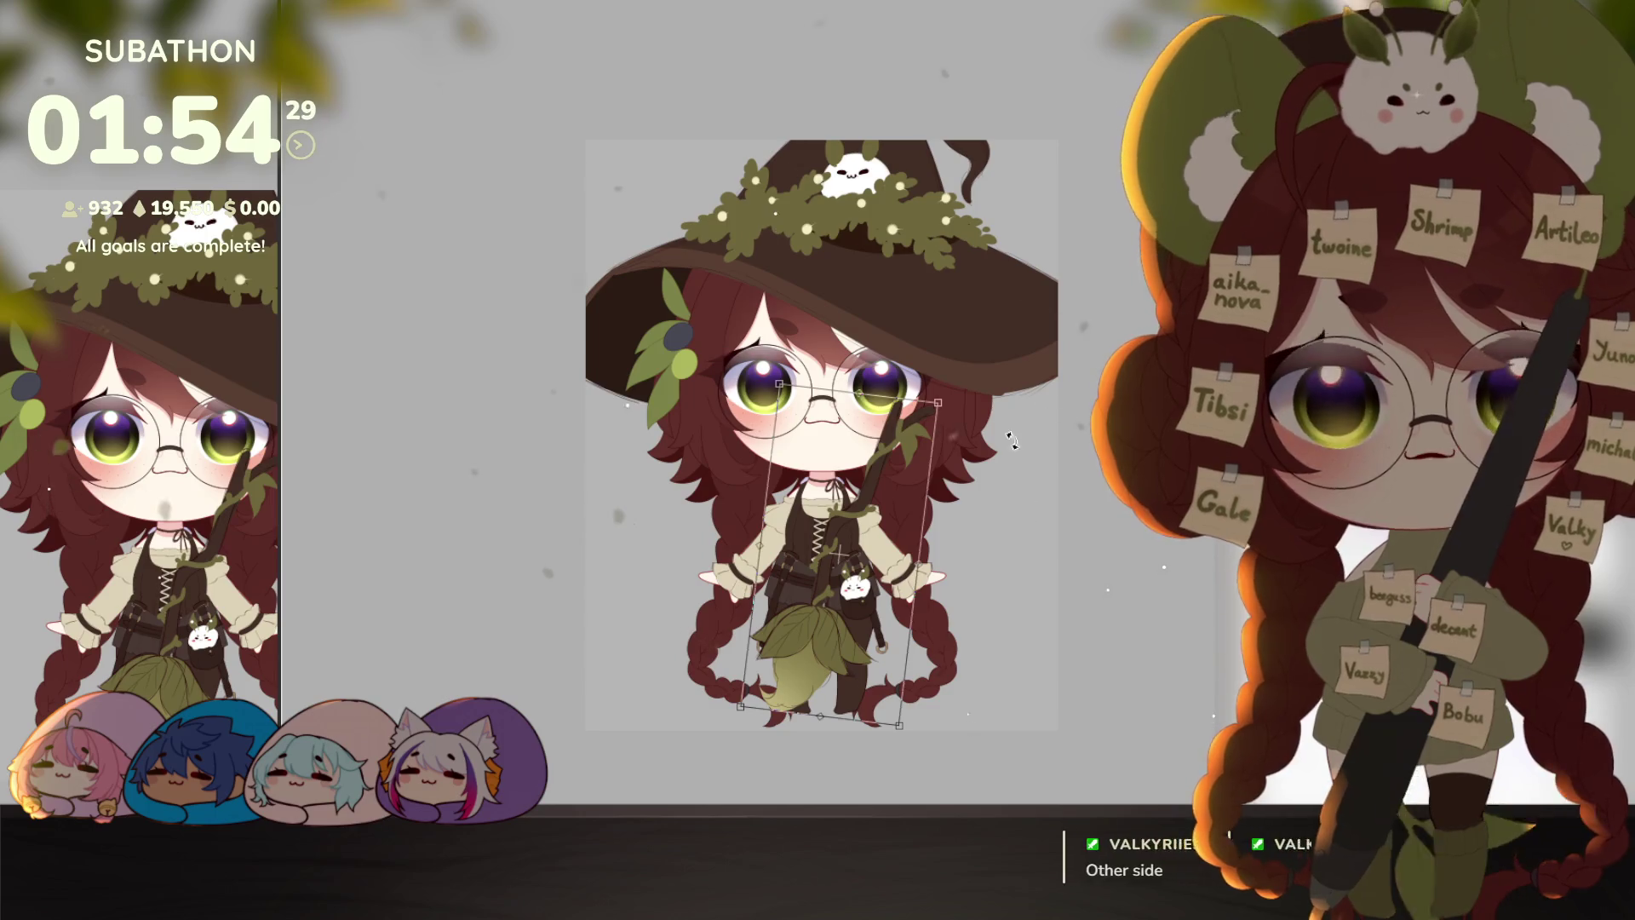
pyautogui.moveTo(938, 402); pyautogui.dragTo(964, 347)
pyautogui.moveTo(915, 443); pyautogui.dragTo(917, 447)
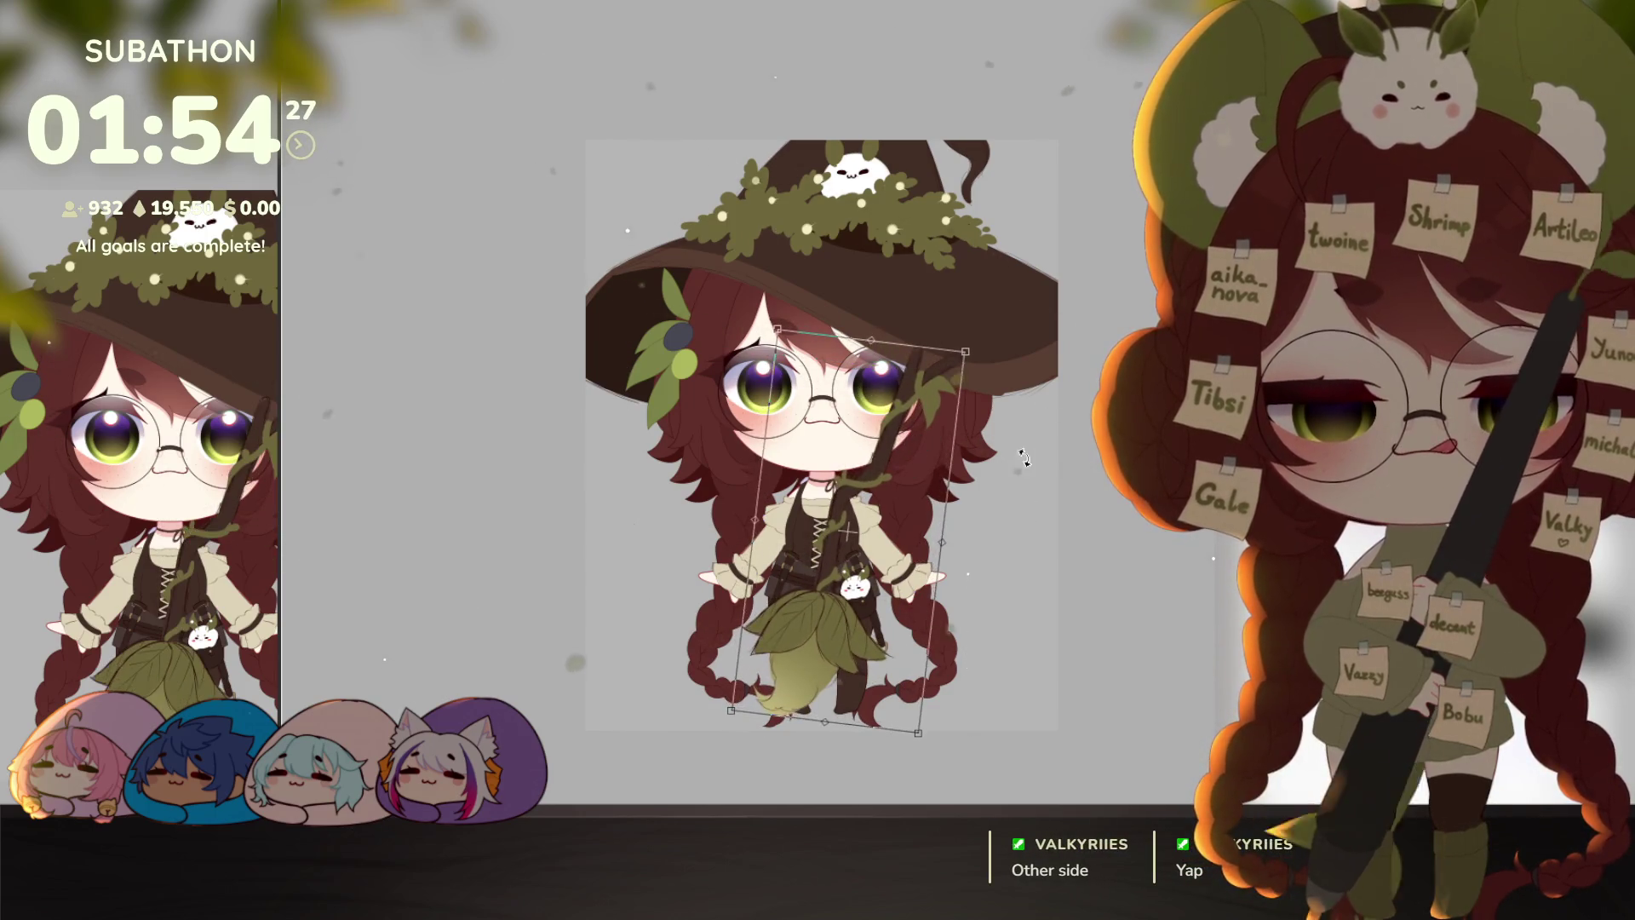
pyautogui.hotkey('ctrl', 'shift', 'f')
pyautogui.hotkey('ctrl', 'shift', 'h')
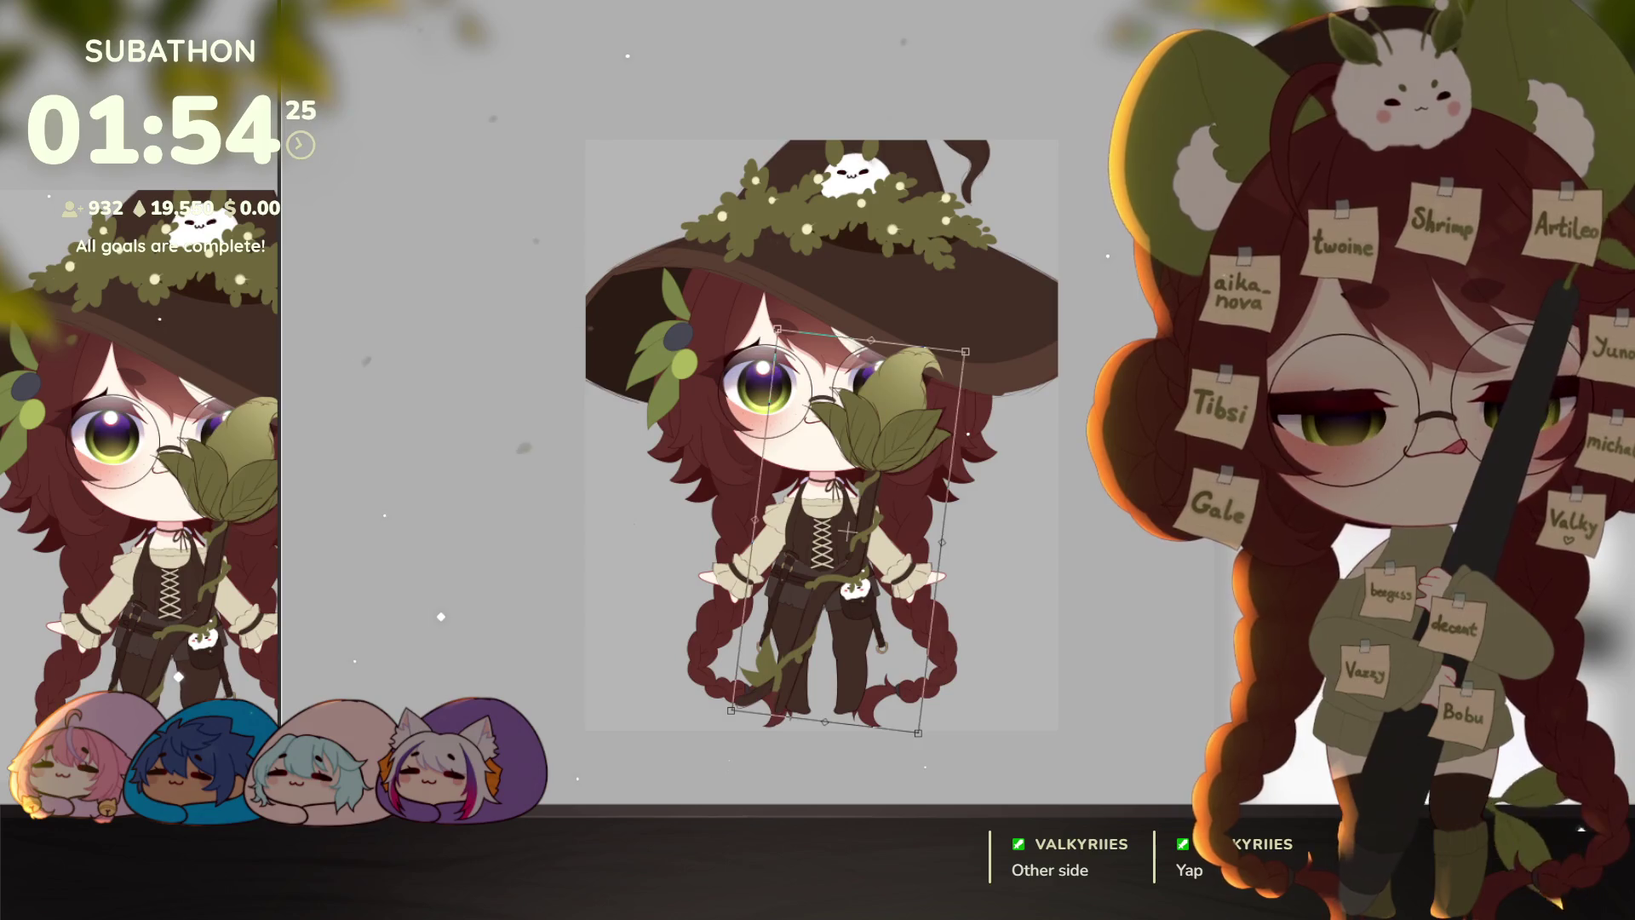
pyautogui.hotkey('ctrl', 'shift', 'f')
# Step: Rotate and mirror the broom so it stands upright beside the witch, head lower left
pyautogui.moveTo(927, 524)
pyautogui.mouseDown()
pyautogui.moveTo(937, 498)
pyautogui.moveTo(945, 528)
pyautogui.moveTo(913, 508)
pyautogui.mouseUp()
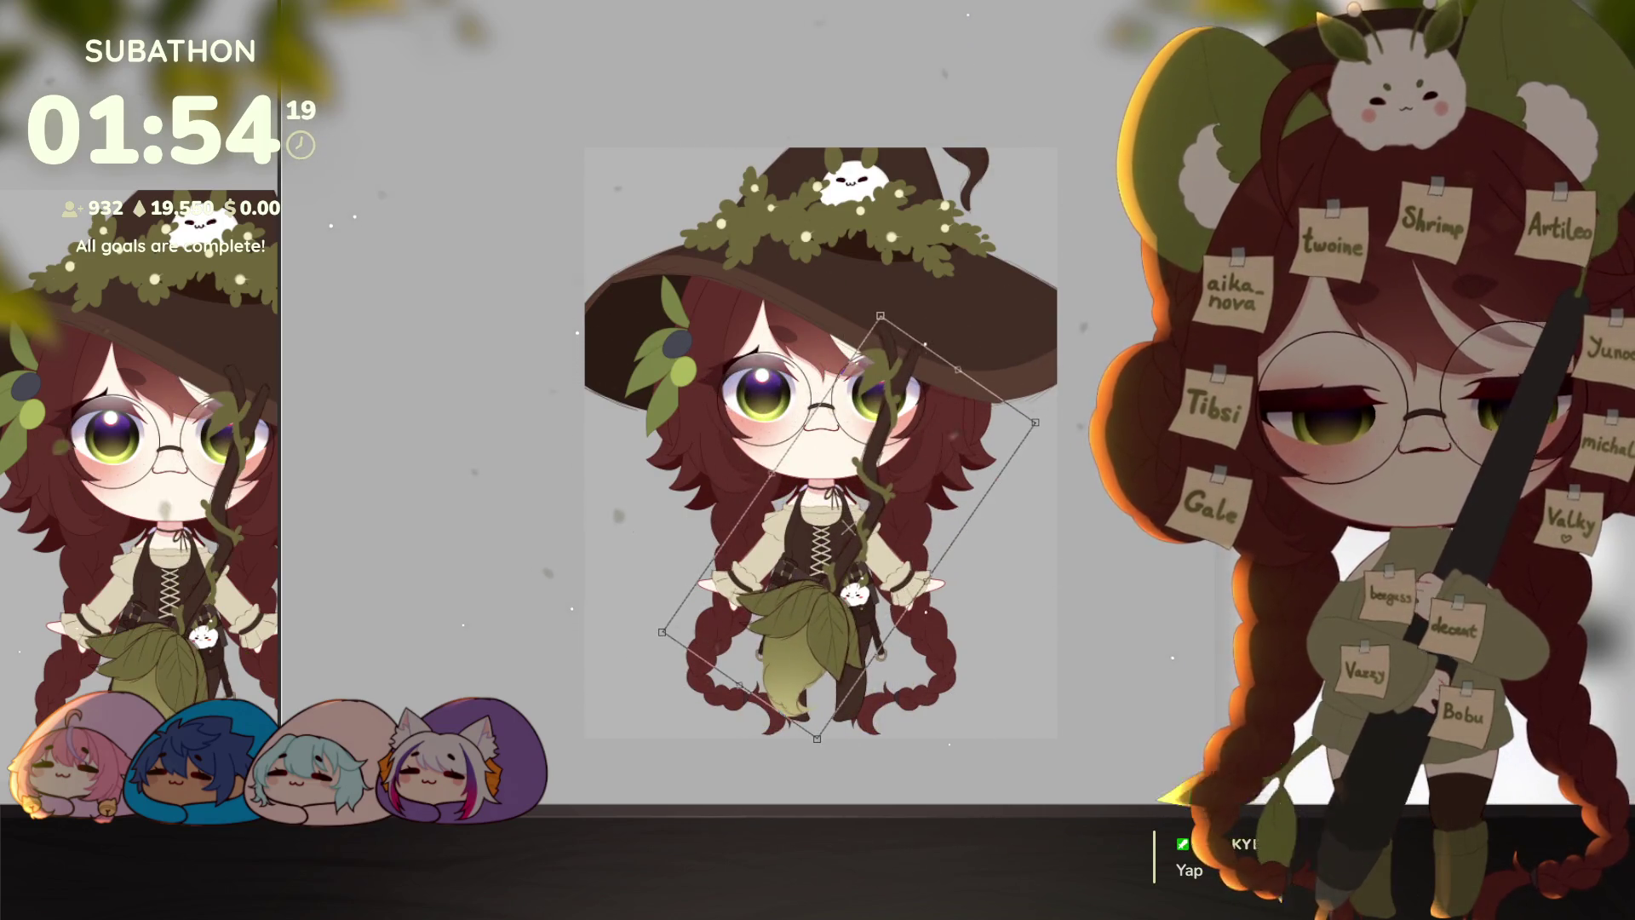
pyautogui.hotkey('ctrl', 'shift', 'f')
pyautogui.hotkey('ctrl', 'f')
pyautogui.hotkey('ctrl', 'shift', 'f')
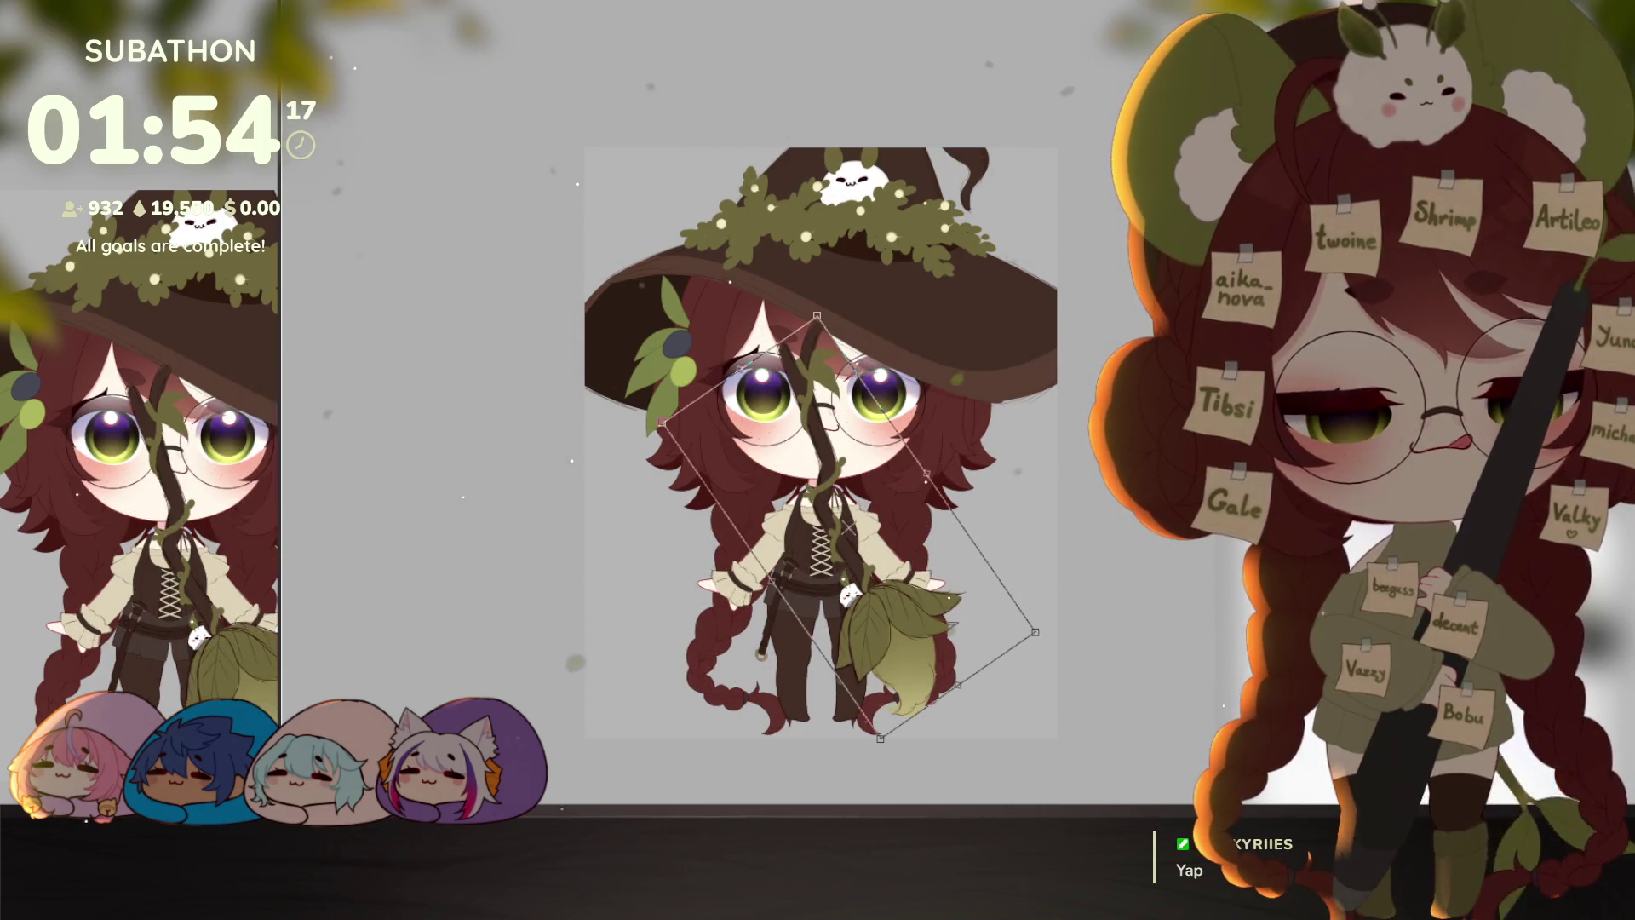
pyautogui.moveTo(988, 647)
pyautogui.mouseDown()
pyautogui.moveTo(920, 733)
pyautogui.moveTo(871, 632)
pyautogui.mouseUp()
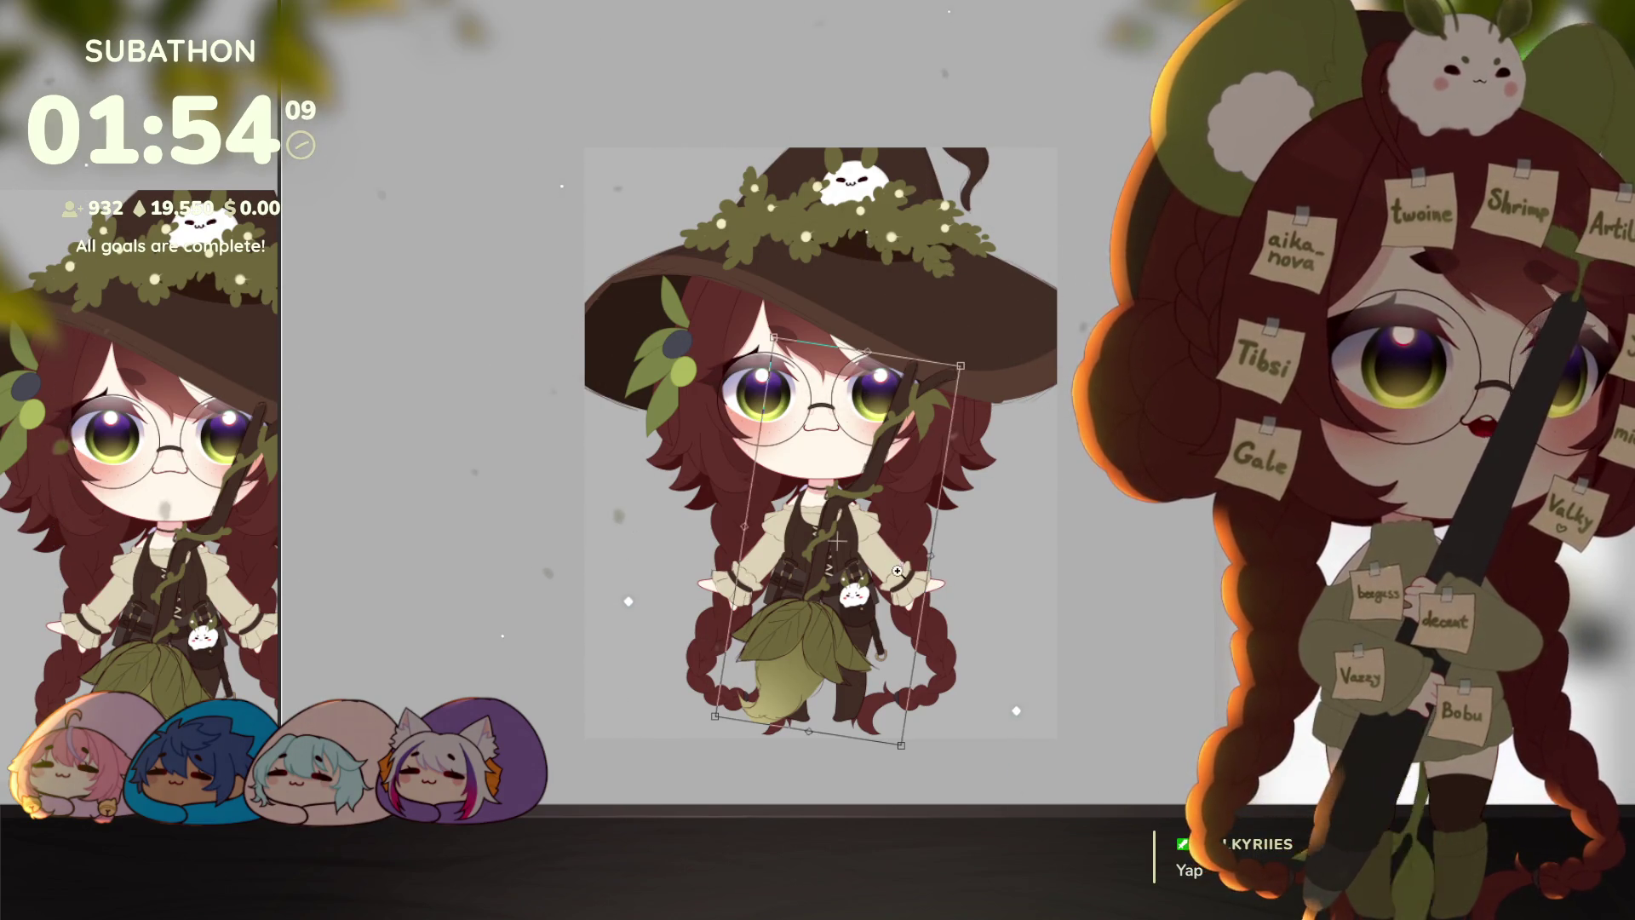
pyautogui.scroll(3, 897, 571)
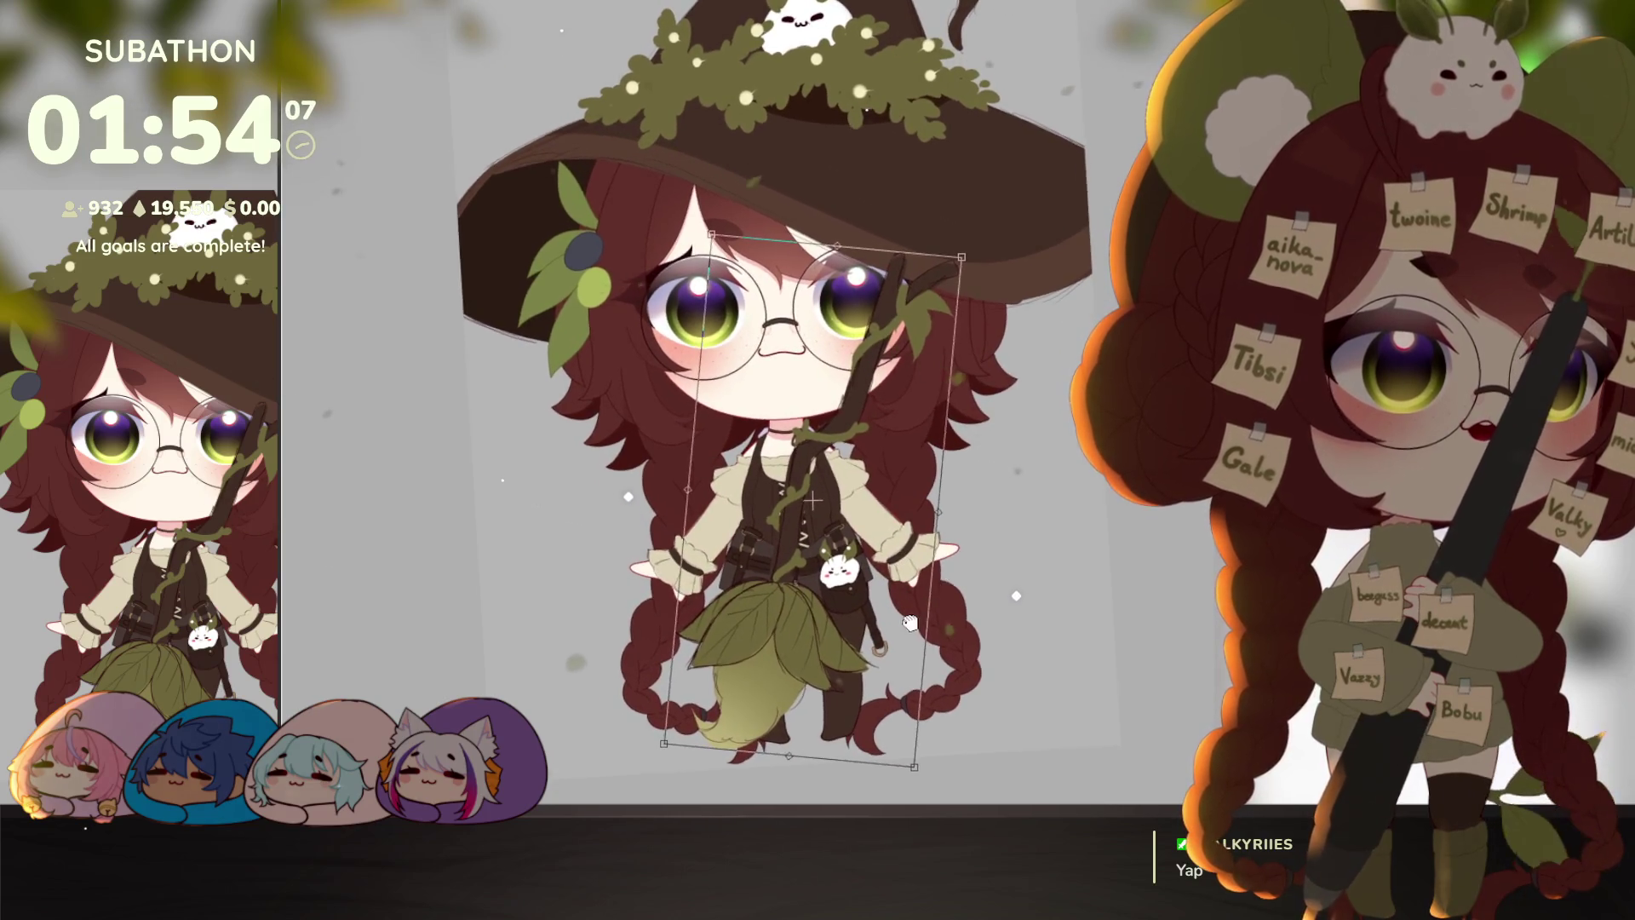
pyautogui.moveTo(909, 623); pyautogui.dragTo(955, 580)
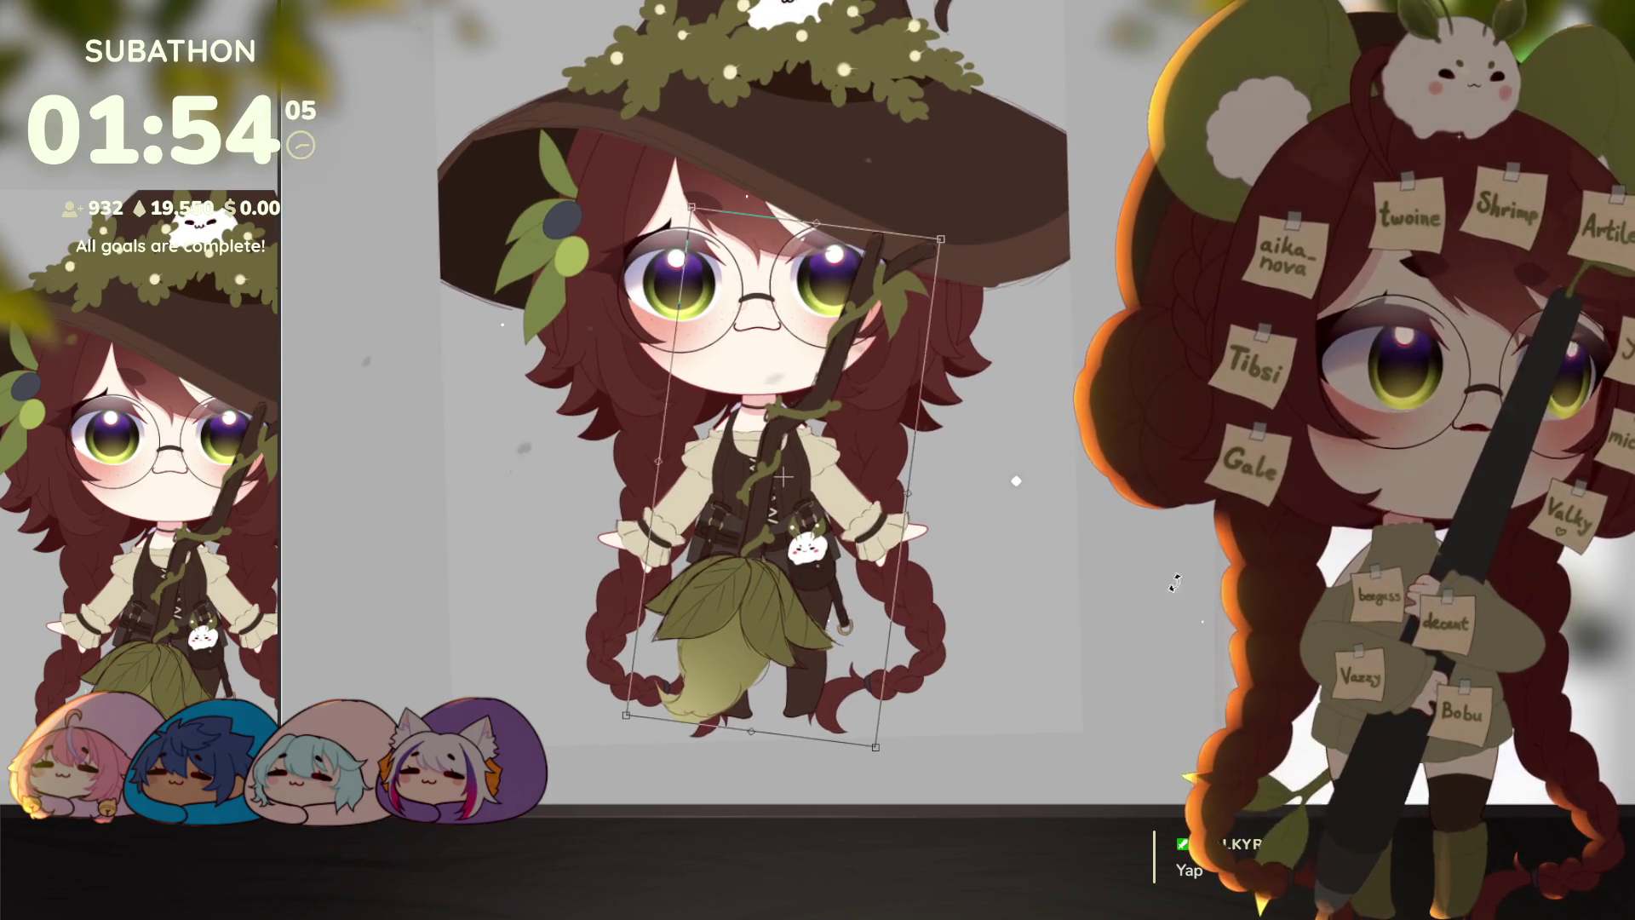
pyautogui.press('Escape')
# Step: Shrink the broom and tilt it clockwise beside the witch's hand, undoing one rotation
pyautogui.hotkey('ctrl', 't')
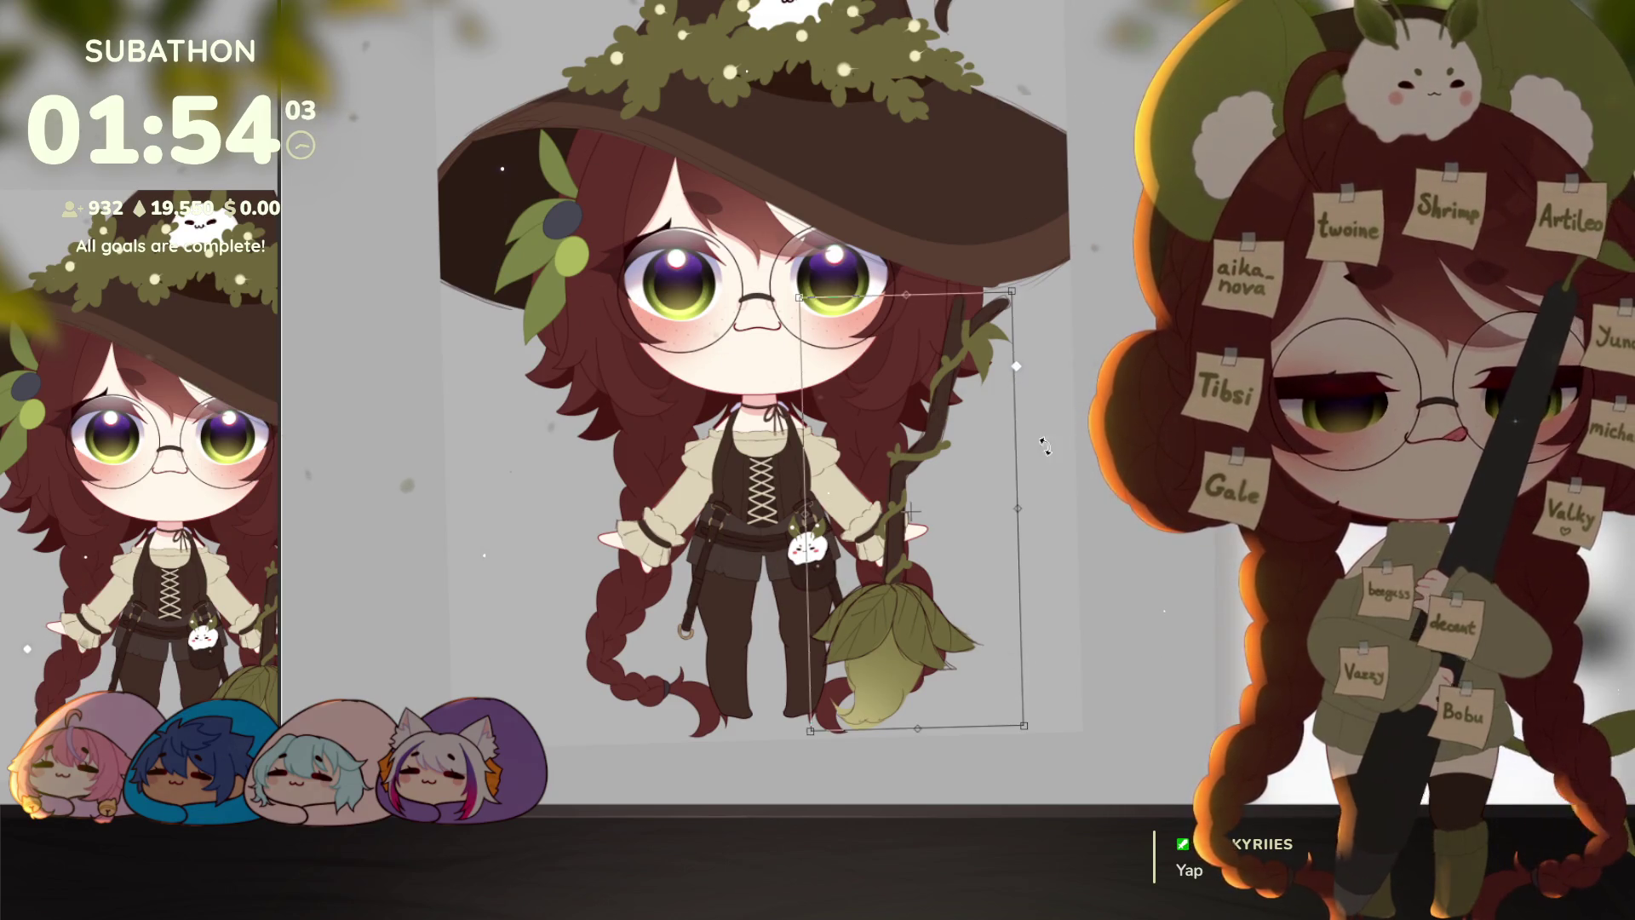
pyautogui.moveTo(1002, 298); pyautogui.dragTo(1010, 307)
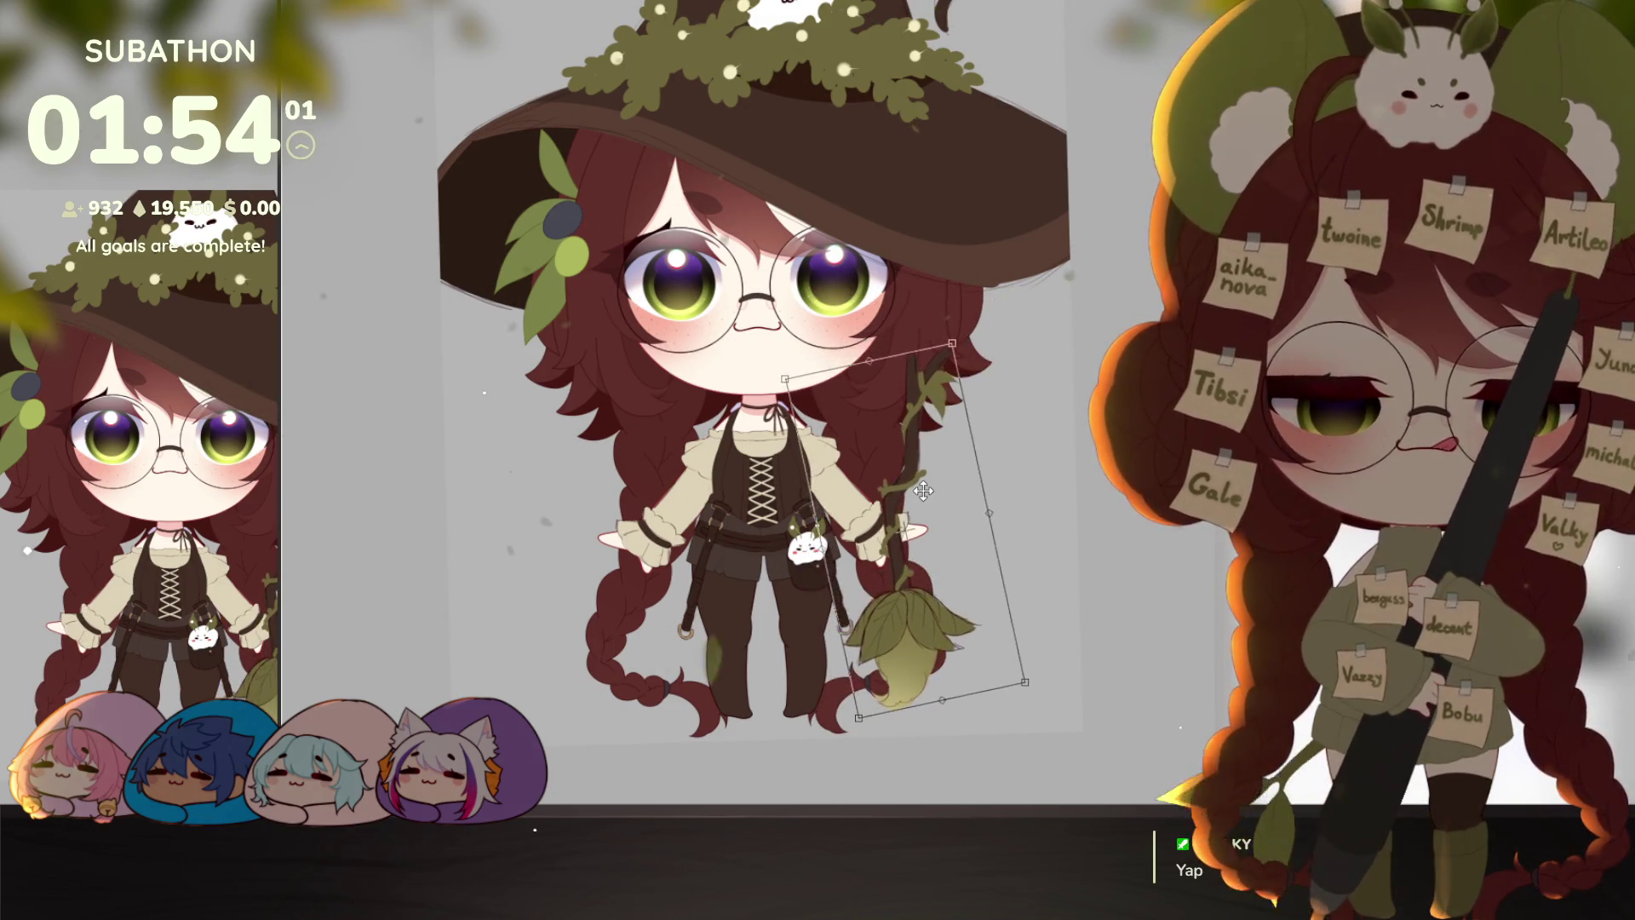
pyautogui.moveTo(969, 485); pyautogui.dragTo(963, 505)
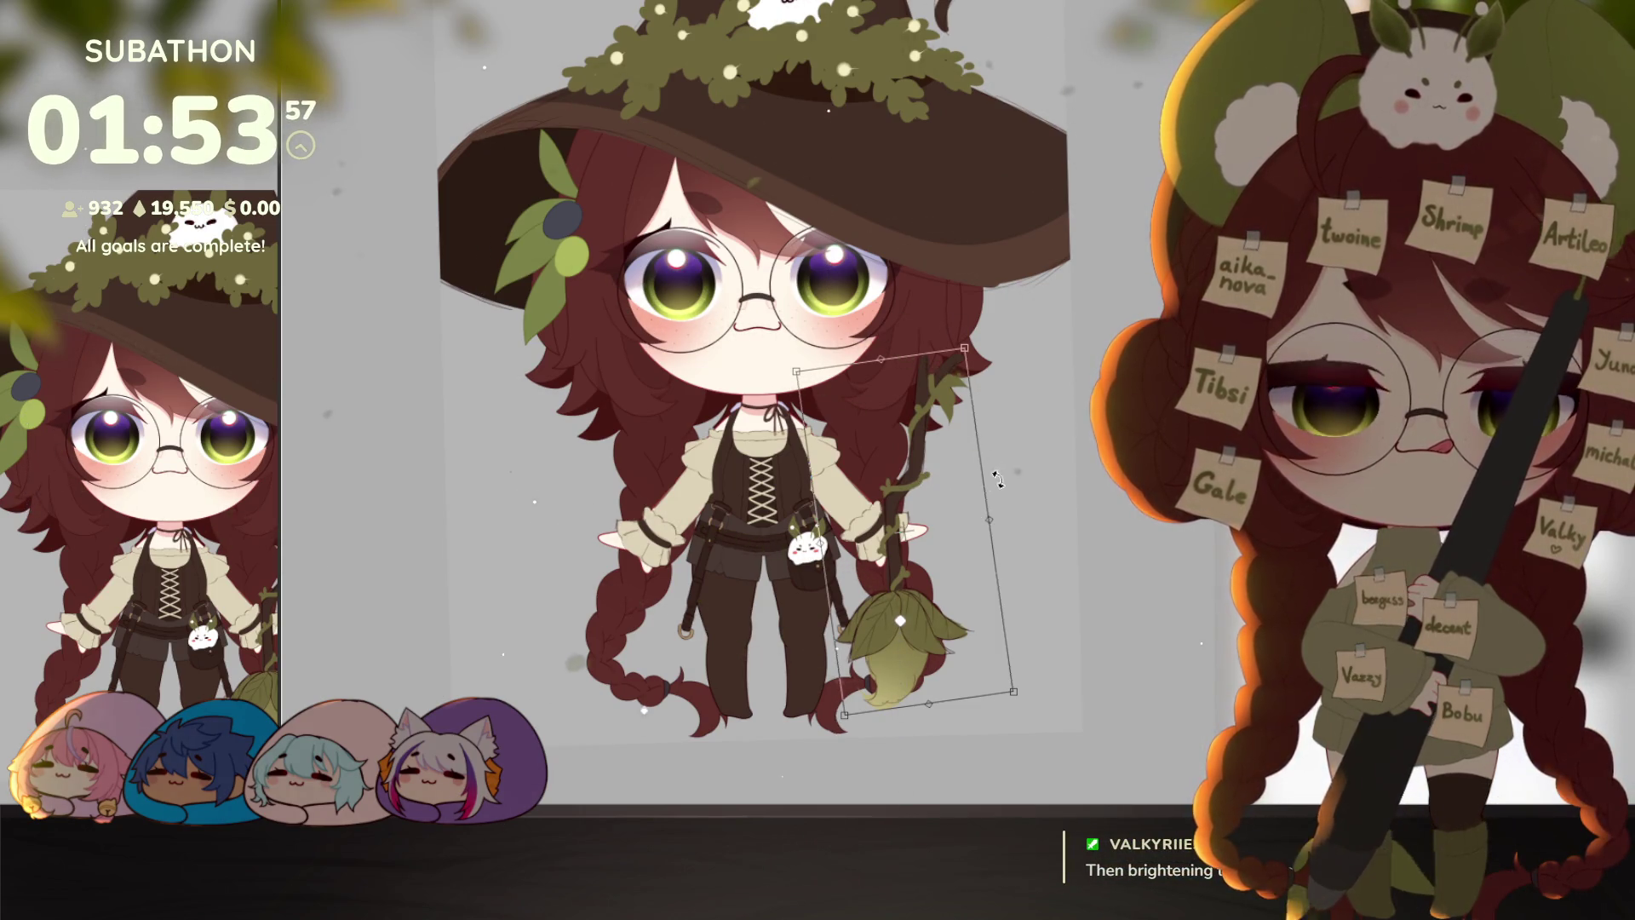
pyautogui.hotkey('ctrl', 'z')
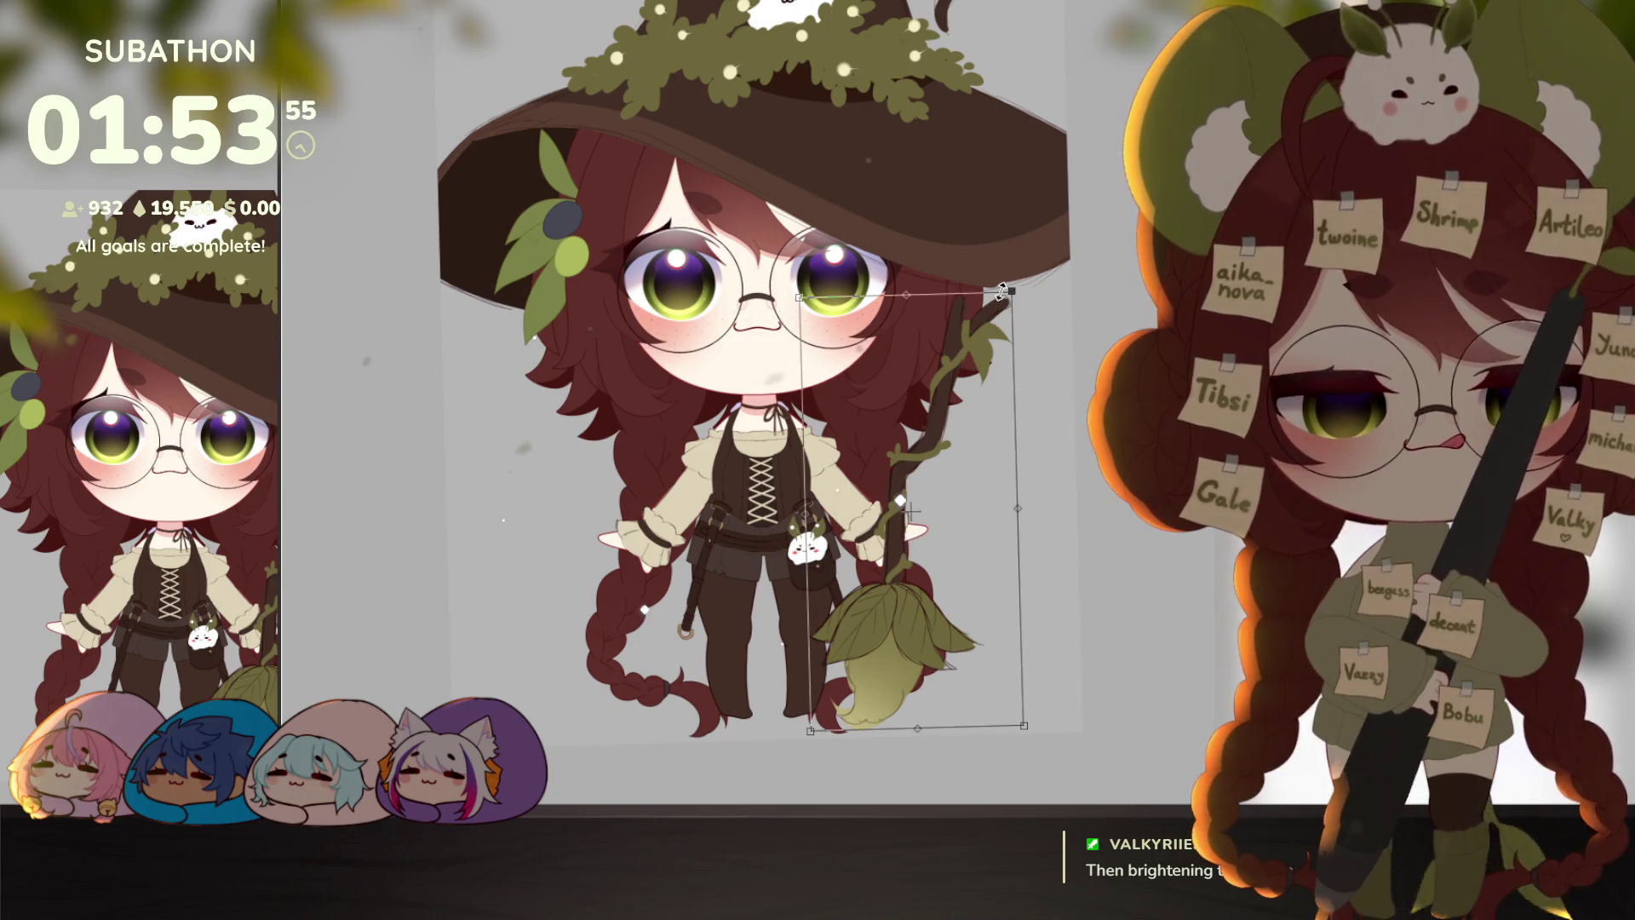
pyautogui.moveTo(1003, 290); pyautogui.dragTo(937, 468)
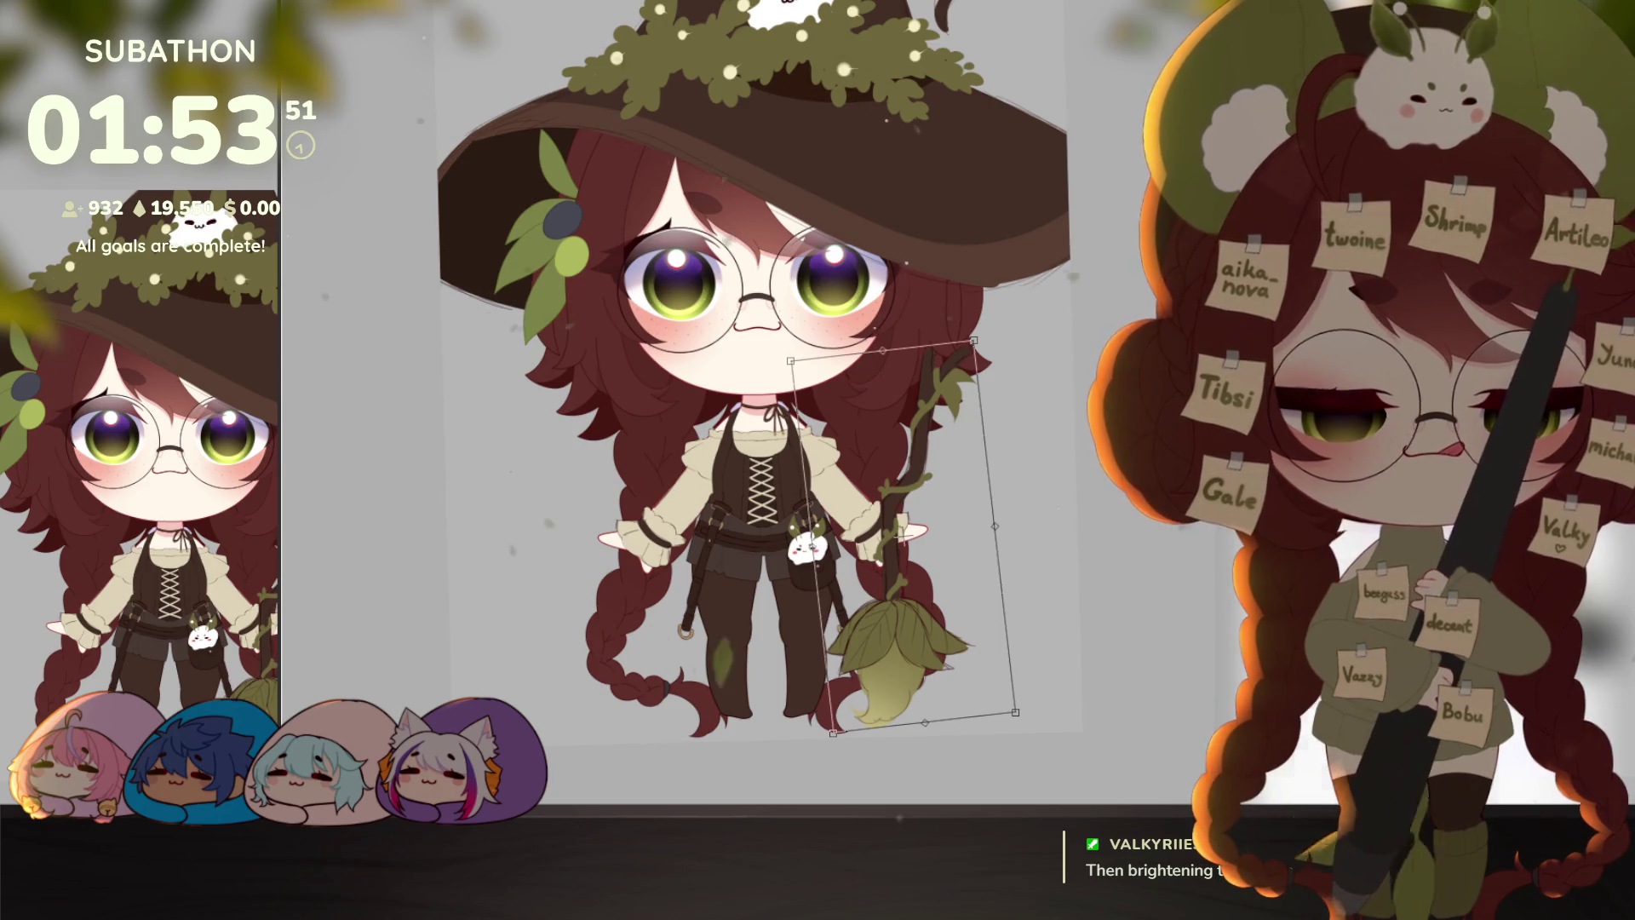
pyautogui.press('Return')
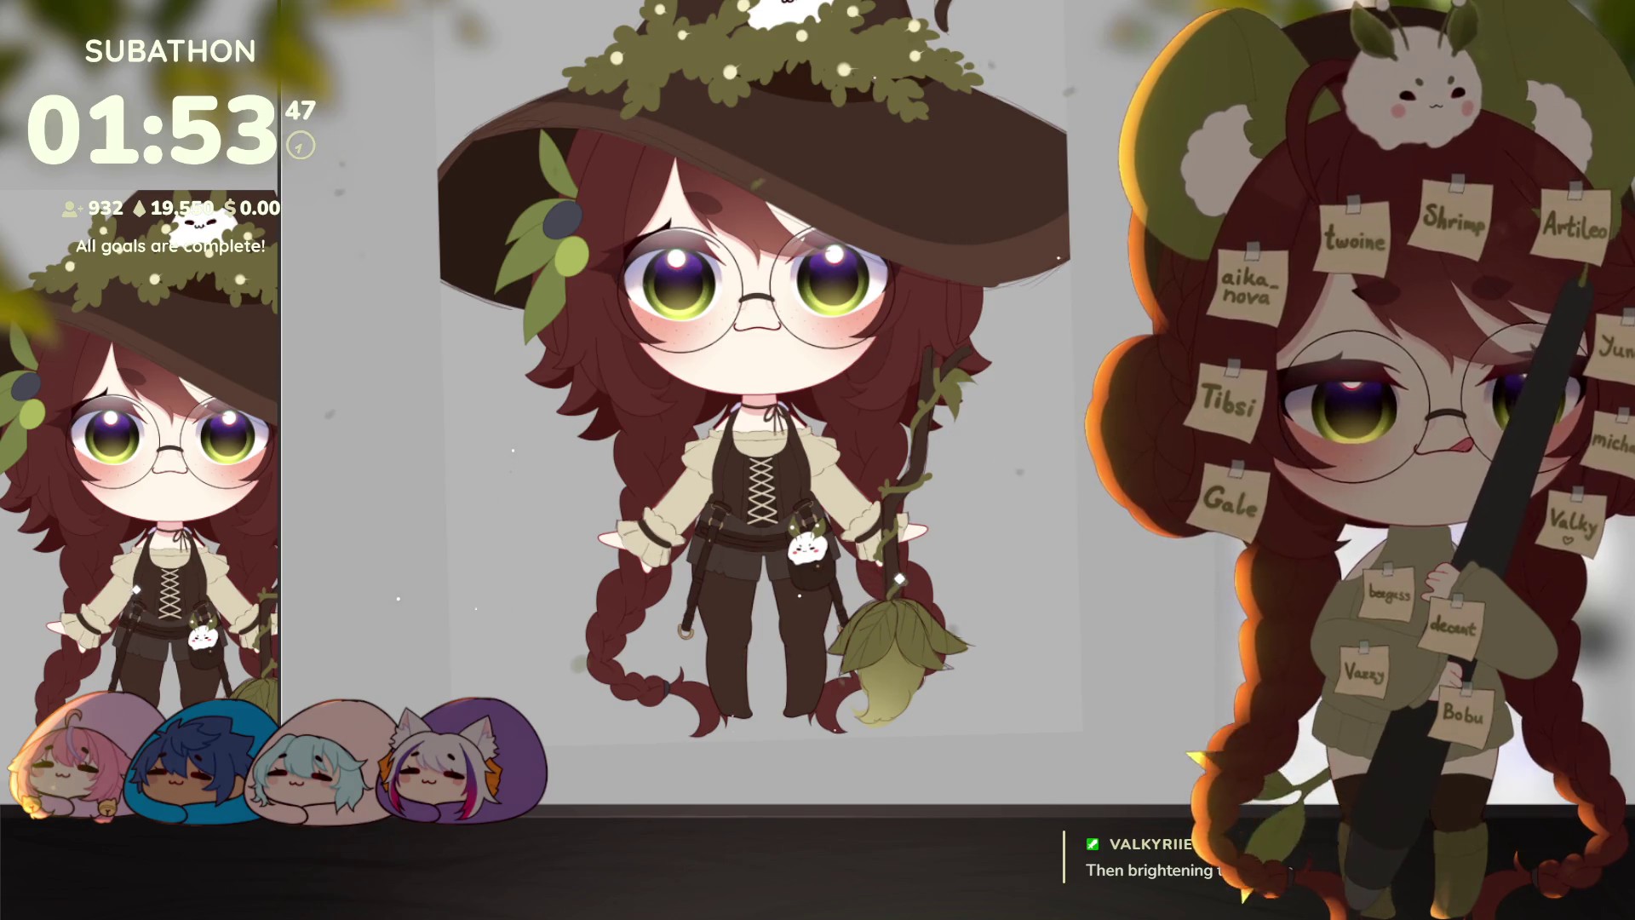
pyautogui.scroll(2, 920, 581)
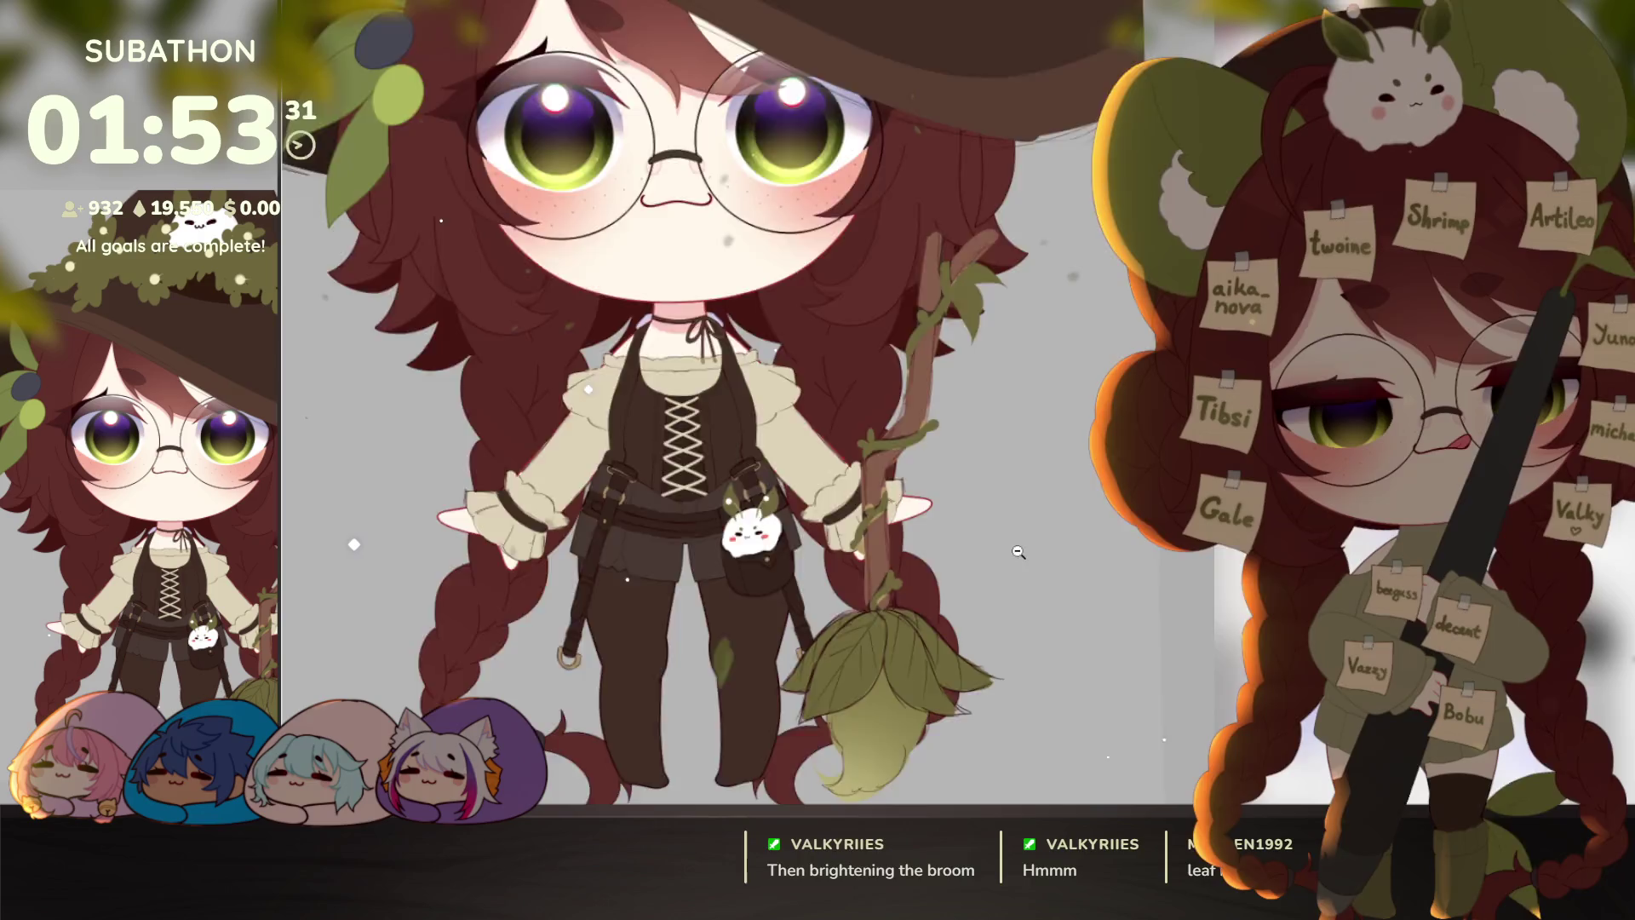
# Step: Straighten the tilted canvas view and pan and zoom around the witch figure
pyautogui.scroll(-5, 988, 443)
pyautogui.scroll(2, 1017, 619)
pyautogui.moveTo(1037, 563); pyautogui.dragTo(1012, 634)
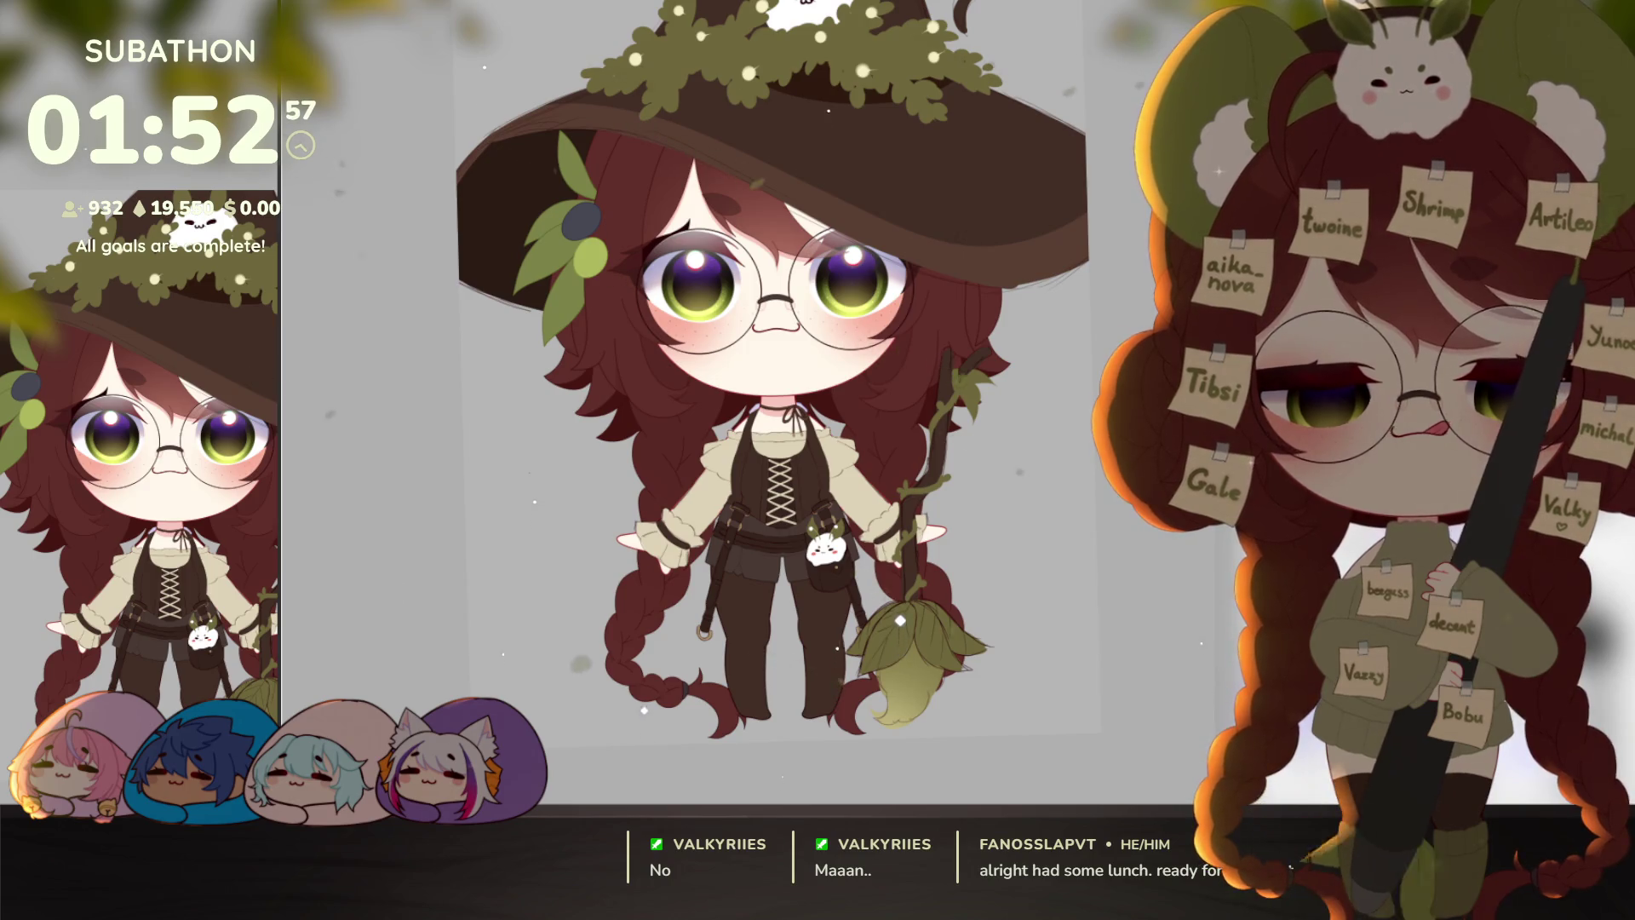
pyautogui.moveTo(579, 349); pyautogui.dragTo(548, 366)
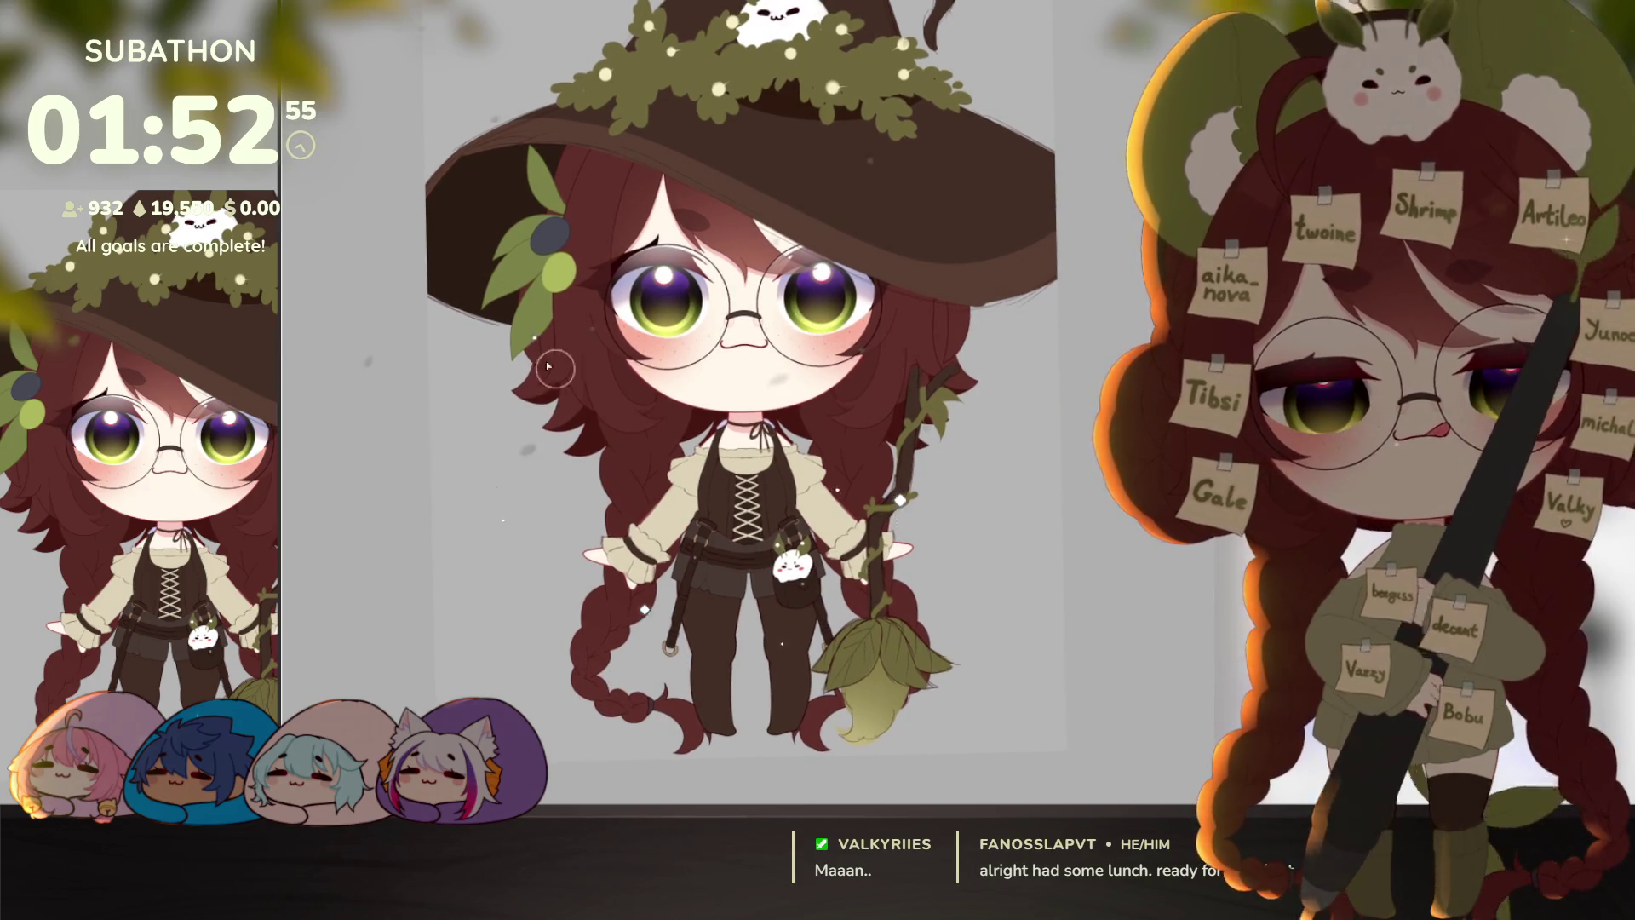
pyautogui.scroll(-3, 975, 475)
pyautogui.scroll(3, 976, 535)
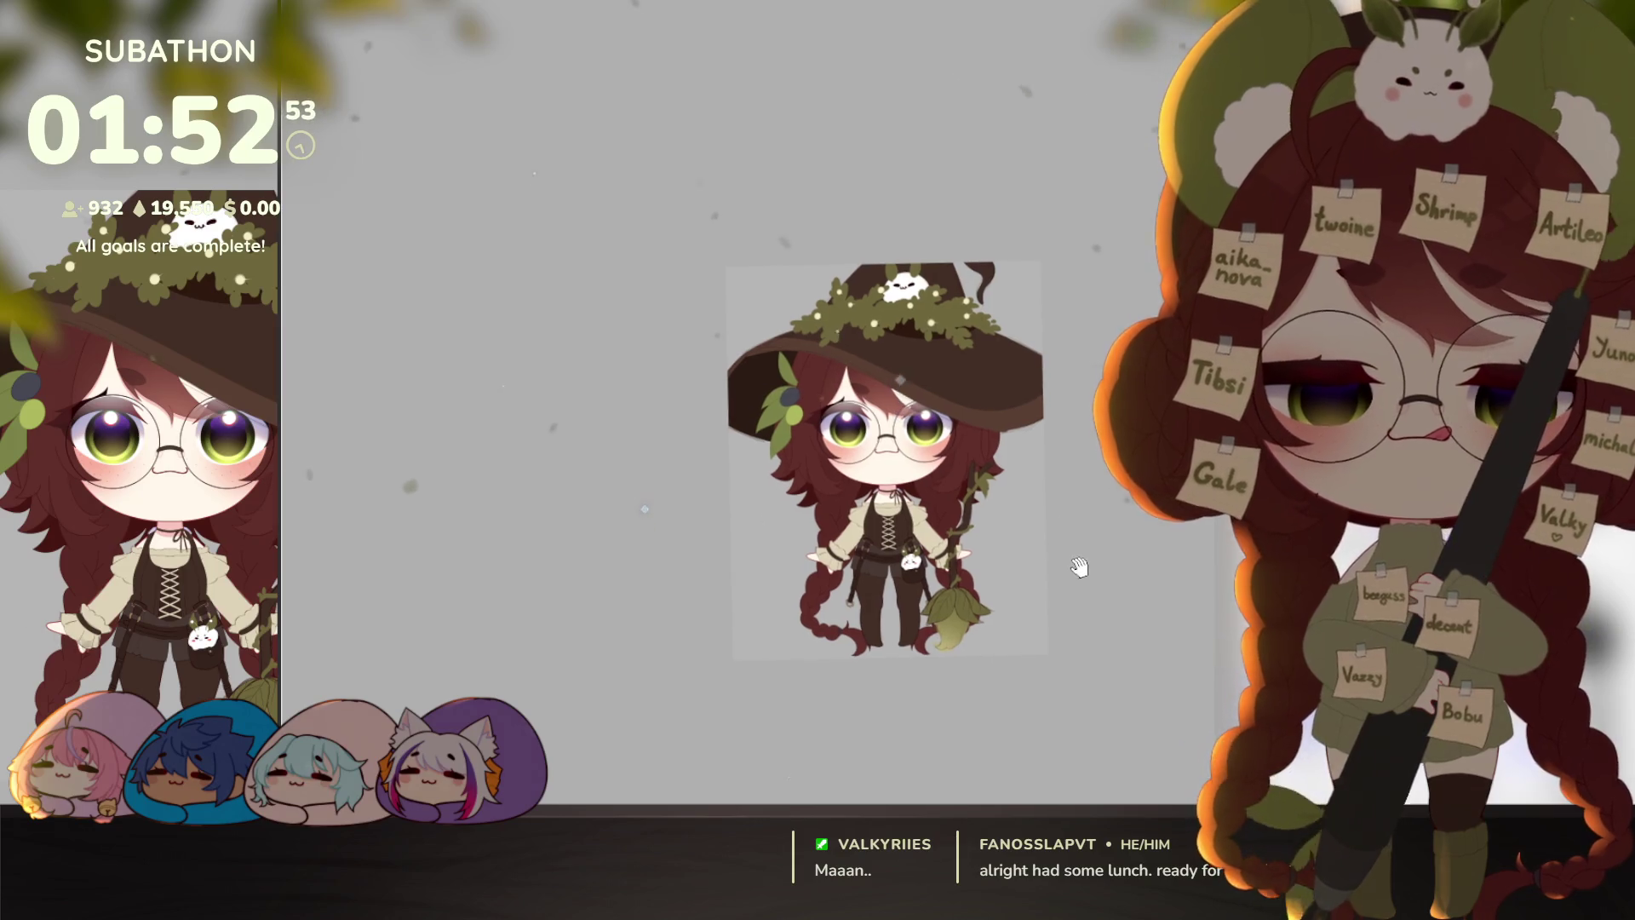
pyautogui.scroll(3, 976, 535)
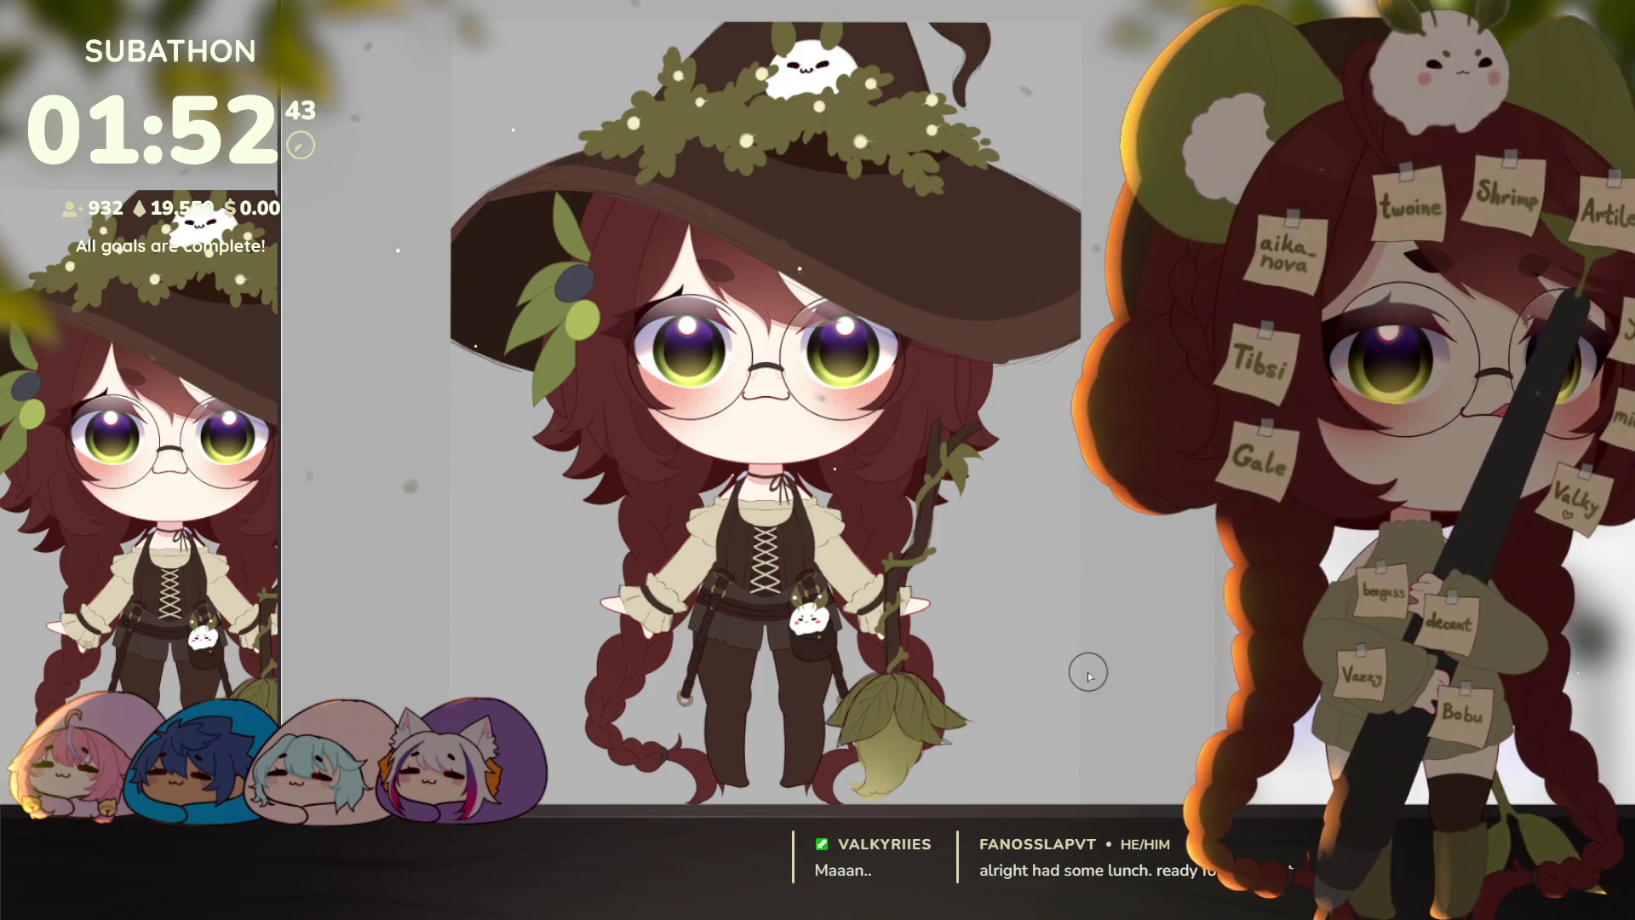
pyautogui.hscroll(-2, 1064, 622)
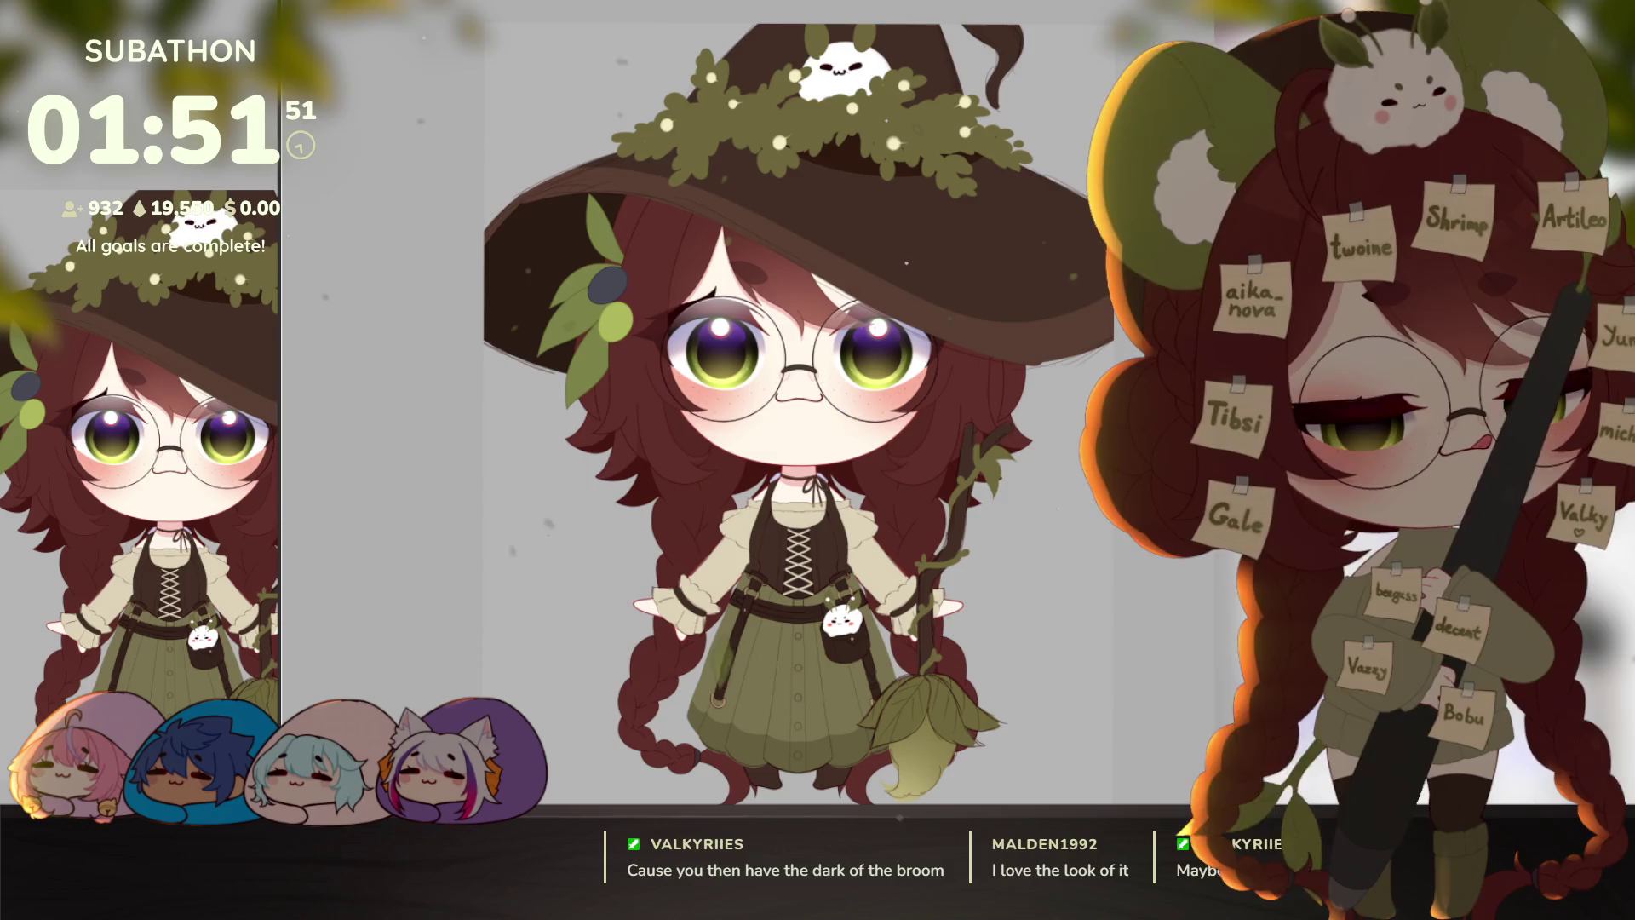
# Step: Move the broom left onto the body, rotate it slightly counter-clockwise and raise it
pyautogui.hotkey('ctrl', 't')
pyautogui.moveTo(937, 596); pyautogui.dragTo(826, 596)
pyautogui.moveTo(1000, 579)
pyautogui.mouseDown()
pyautogui.moveTo(993, 531)
pyautogui.moveTo(1007, 574)
pyautogui.mouseUp()
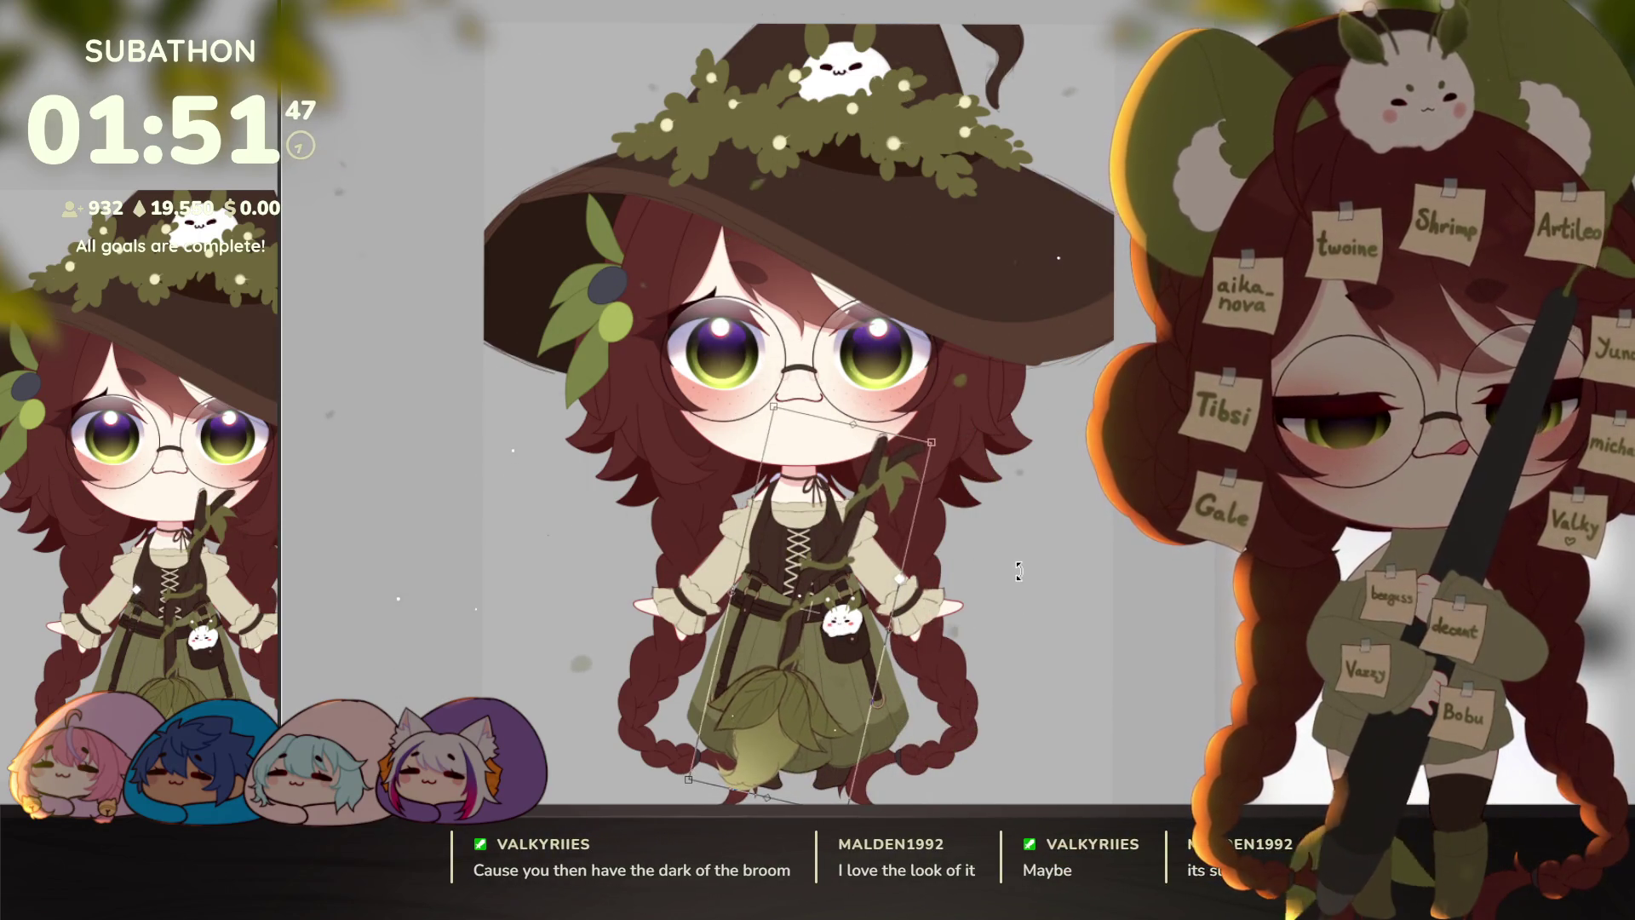
pyautogui.moveTo(851, 587); pyautogui.dragTo(870, 568)
pyautogui.scroll(-1, 877, 579)
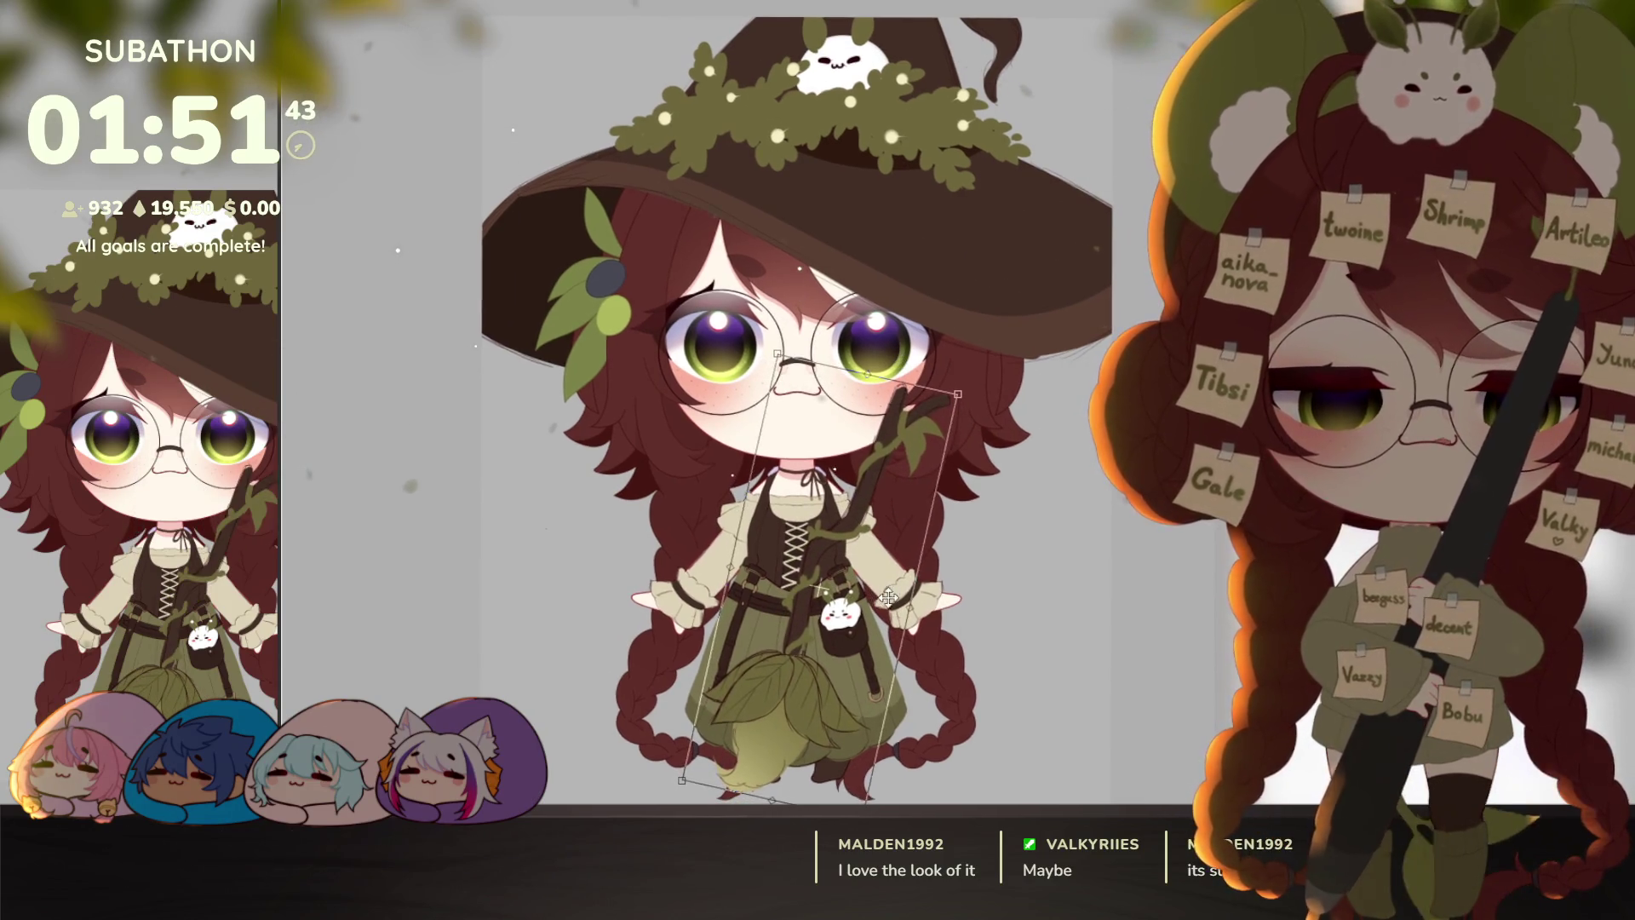
pyautogui.press('Return')
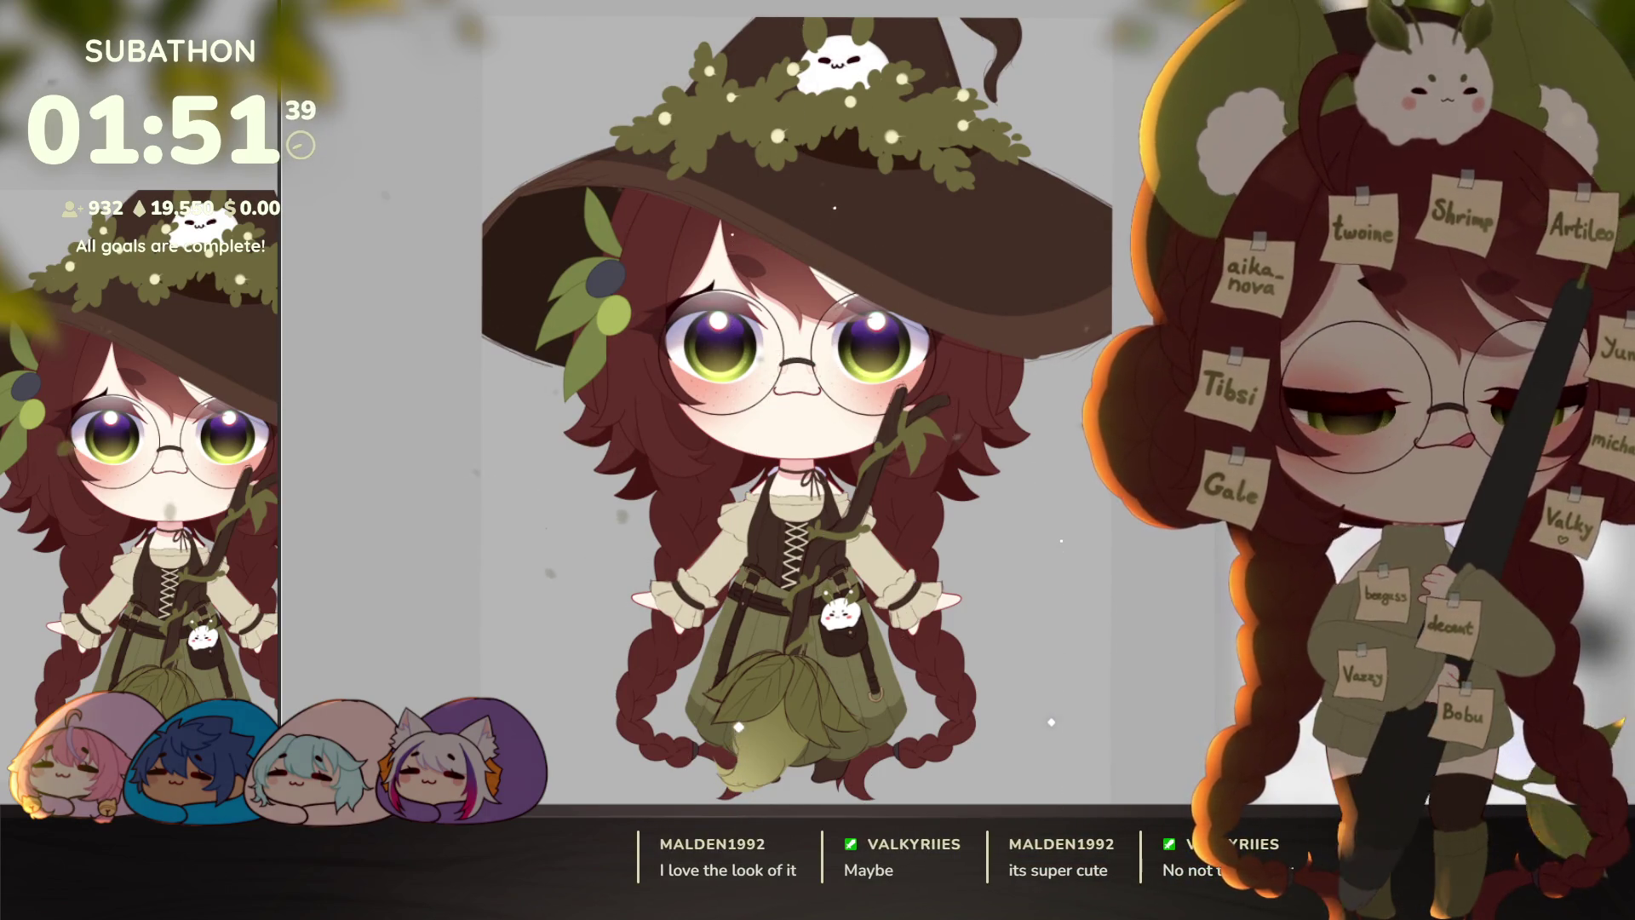
pyautogui.scroll(2, 715, 702)
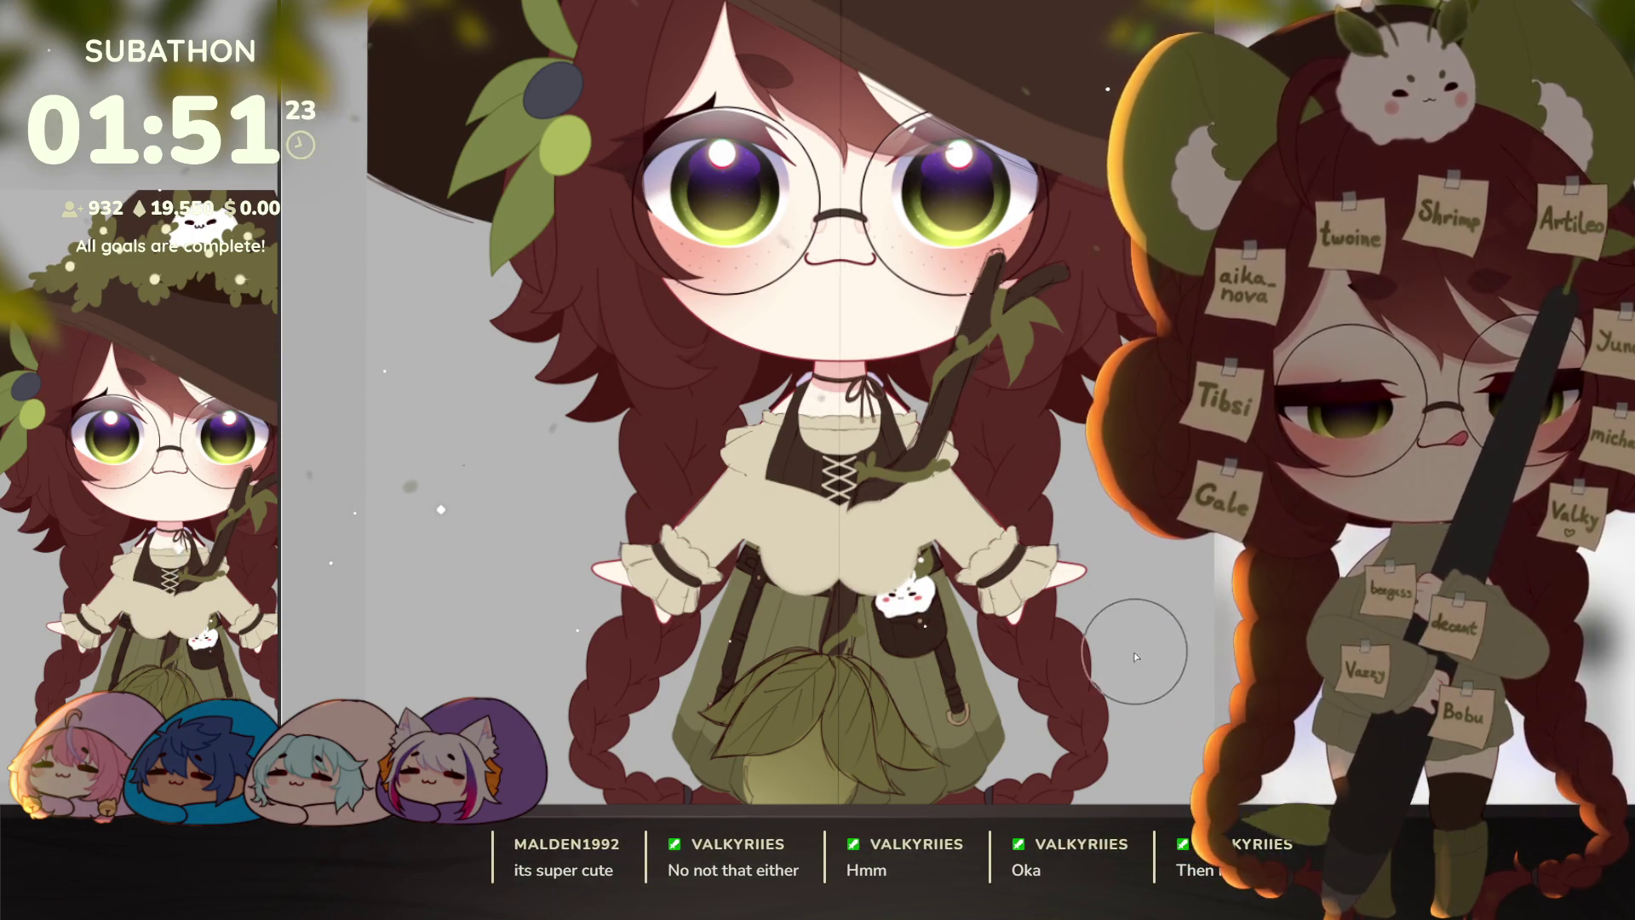
# Step: Paint fluffy cream fur over the witch's shoulders and sleeve cuffs
pyautogui.moveTo(1054, 620); pyautogui.dragTo(1052, 596)
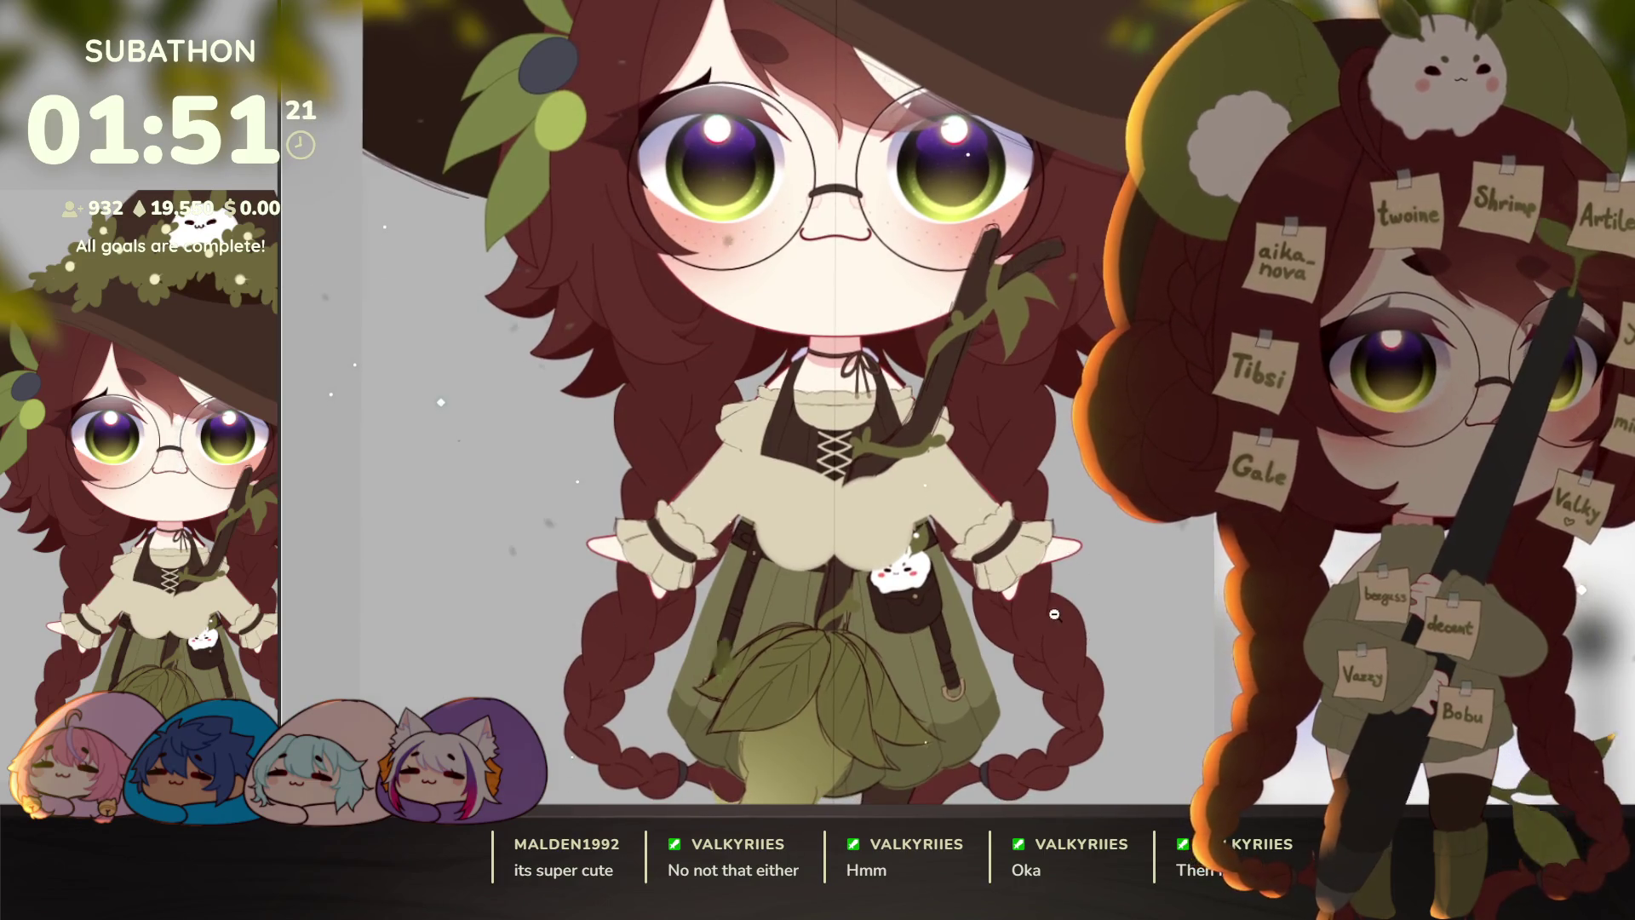
pyautogui.scroll(-2, 1052, 596)
pyautogui.scroll(2, 1052, 596)
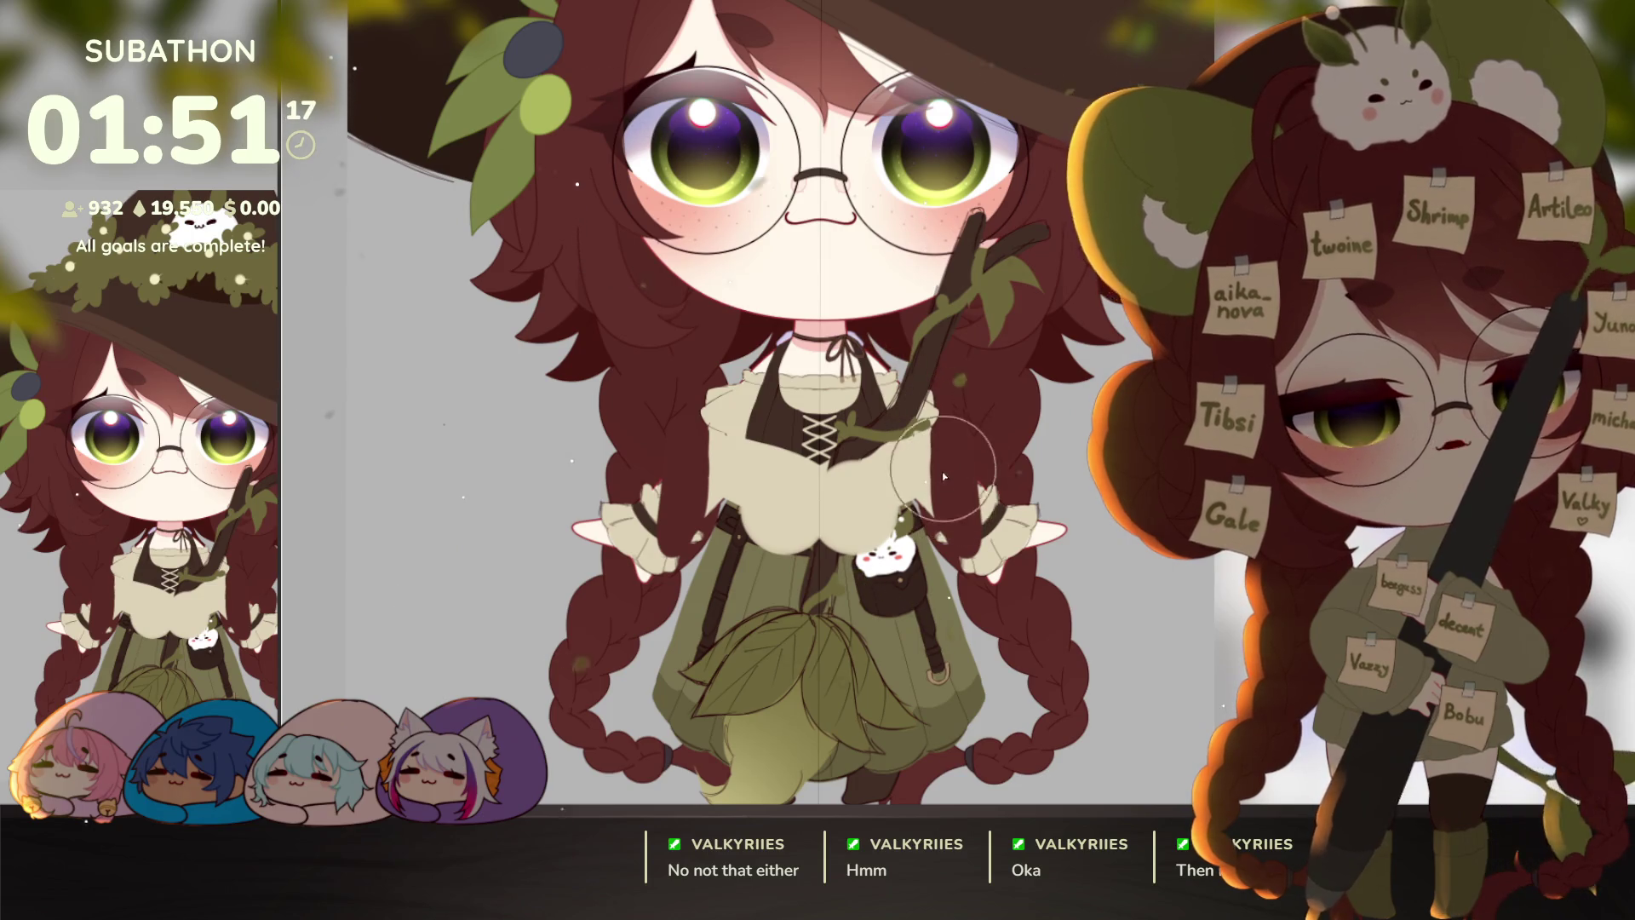
pyautogui.moveTo(942, 472)
pyautogui.mouseDown()
pyautogui.moveTo(942, 492)
pyautogui.moveTo(978, 486)
pyautogui.moveTo(979, 522)
pyautogui.moveTo(1047, 547)
pyautogui.moveTo(1057, 573)
pyautogui.mouseUp()
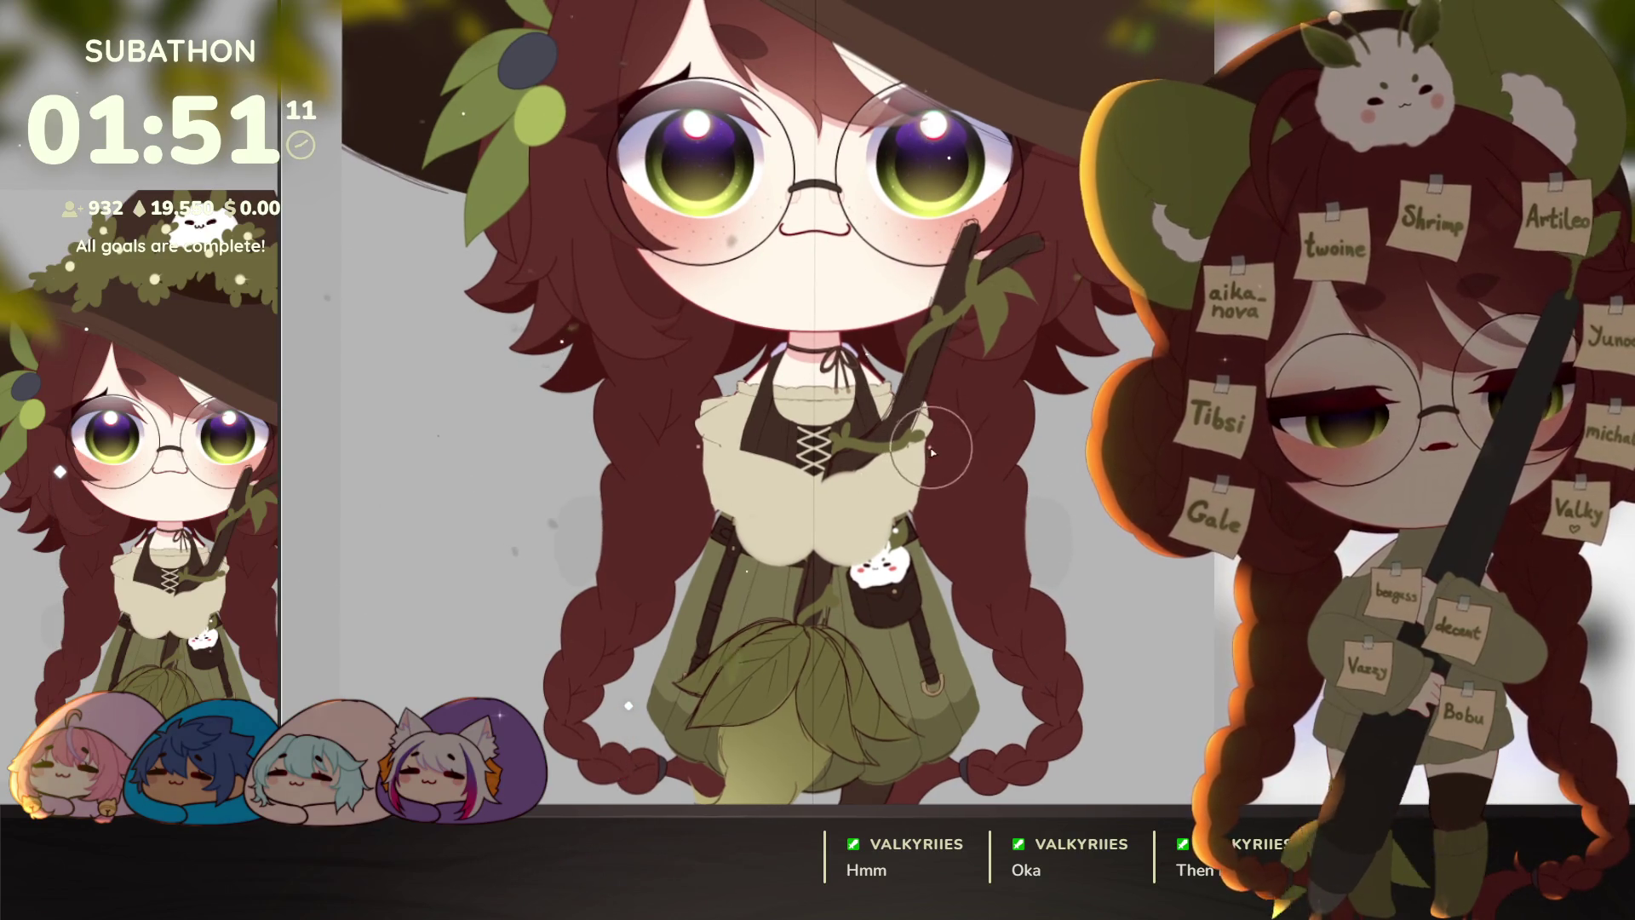
pyautogui.moveTo(931, 452)
pyautogui.mouseDown()
pyautogui.moveTo(920, 503)
pyautogui.moveTo(945, 443)
pyautogui.moveTo(911, 502)
pyautogui.moveTo(982, 552)
pyautogui.mouseUp()
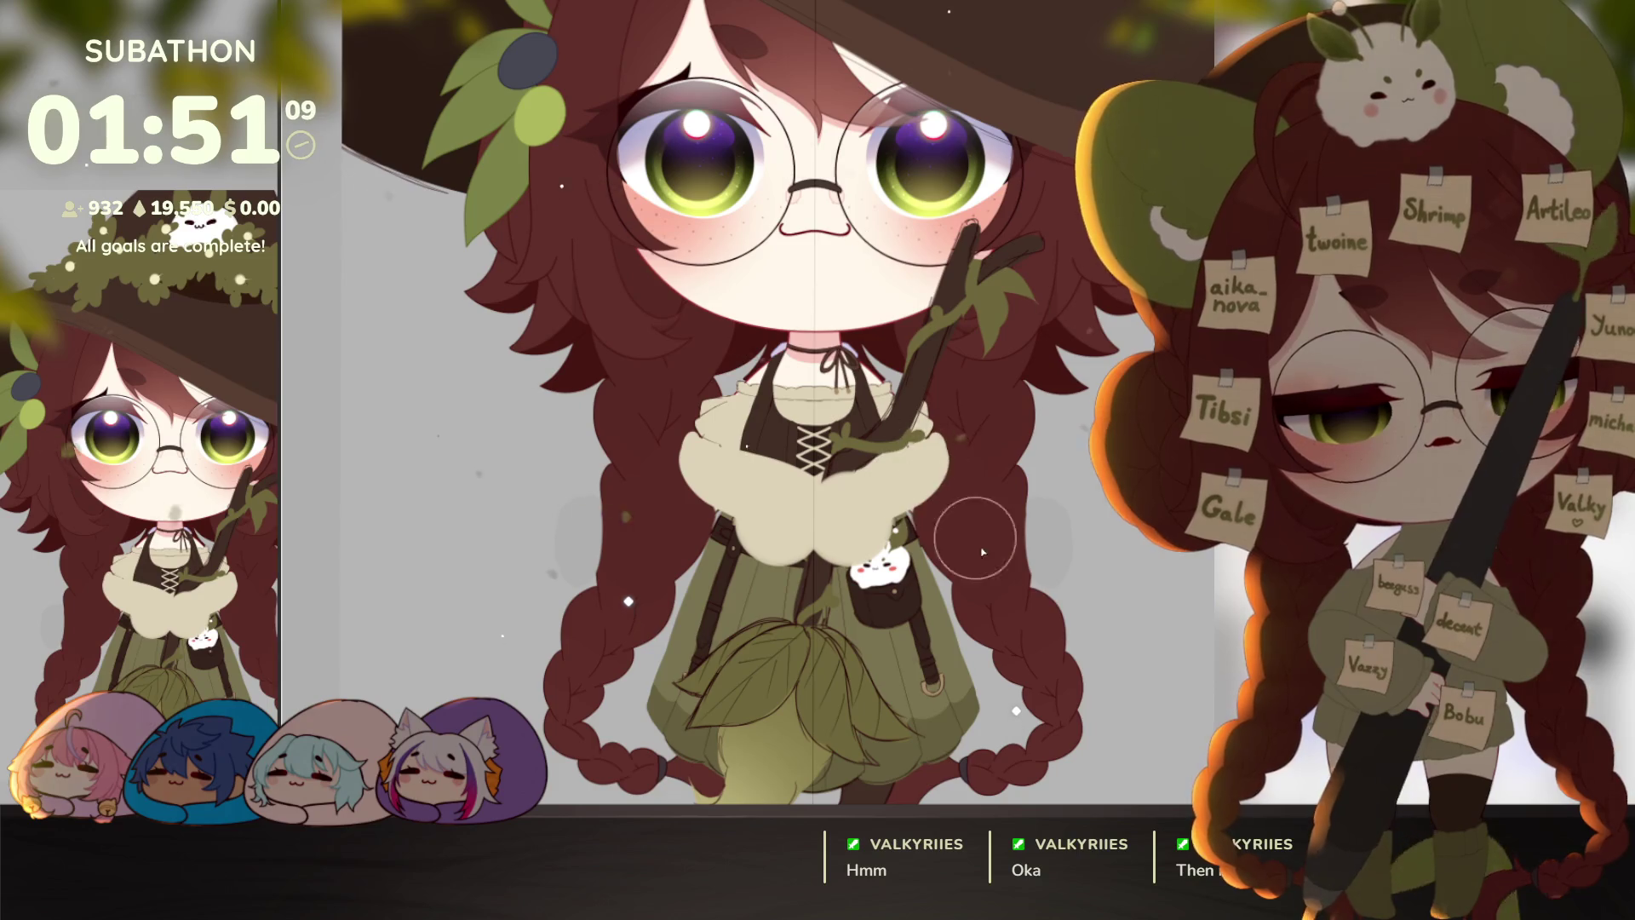
pyautogui.scroll(-5, 983, 552)
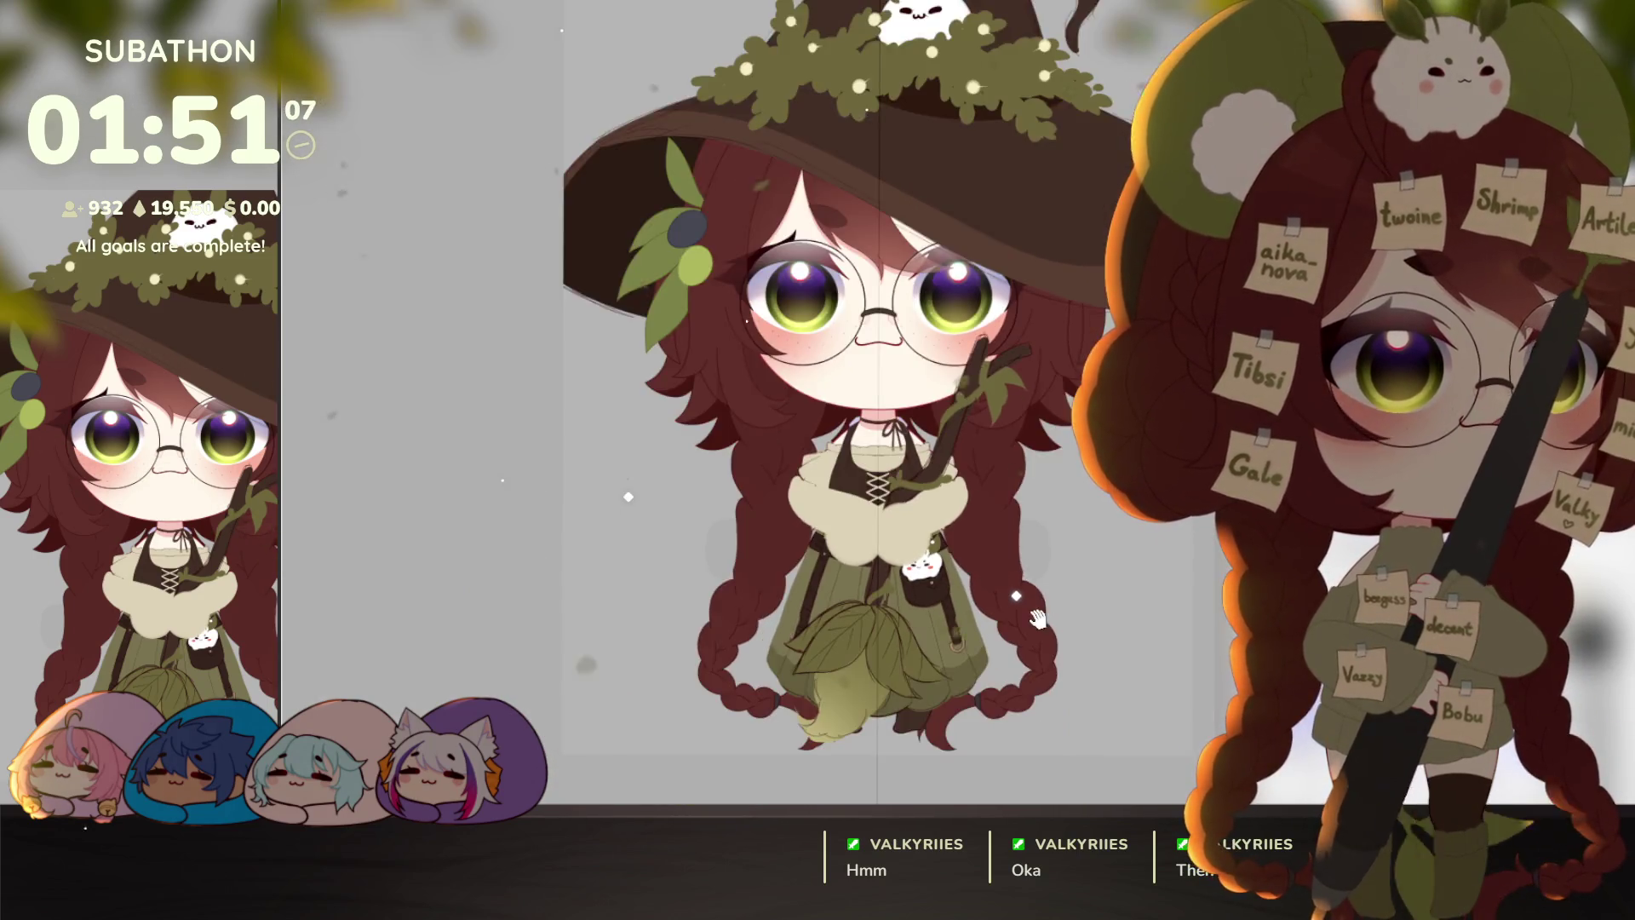
pyautogui.moveTo(1037, 619); pyautogui.dragTo(1025, 586)
pyautogui.scroll(2, 1022, 587)
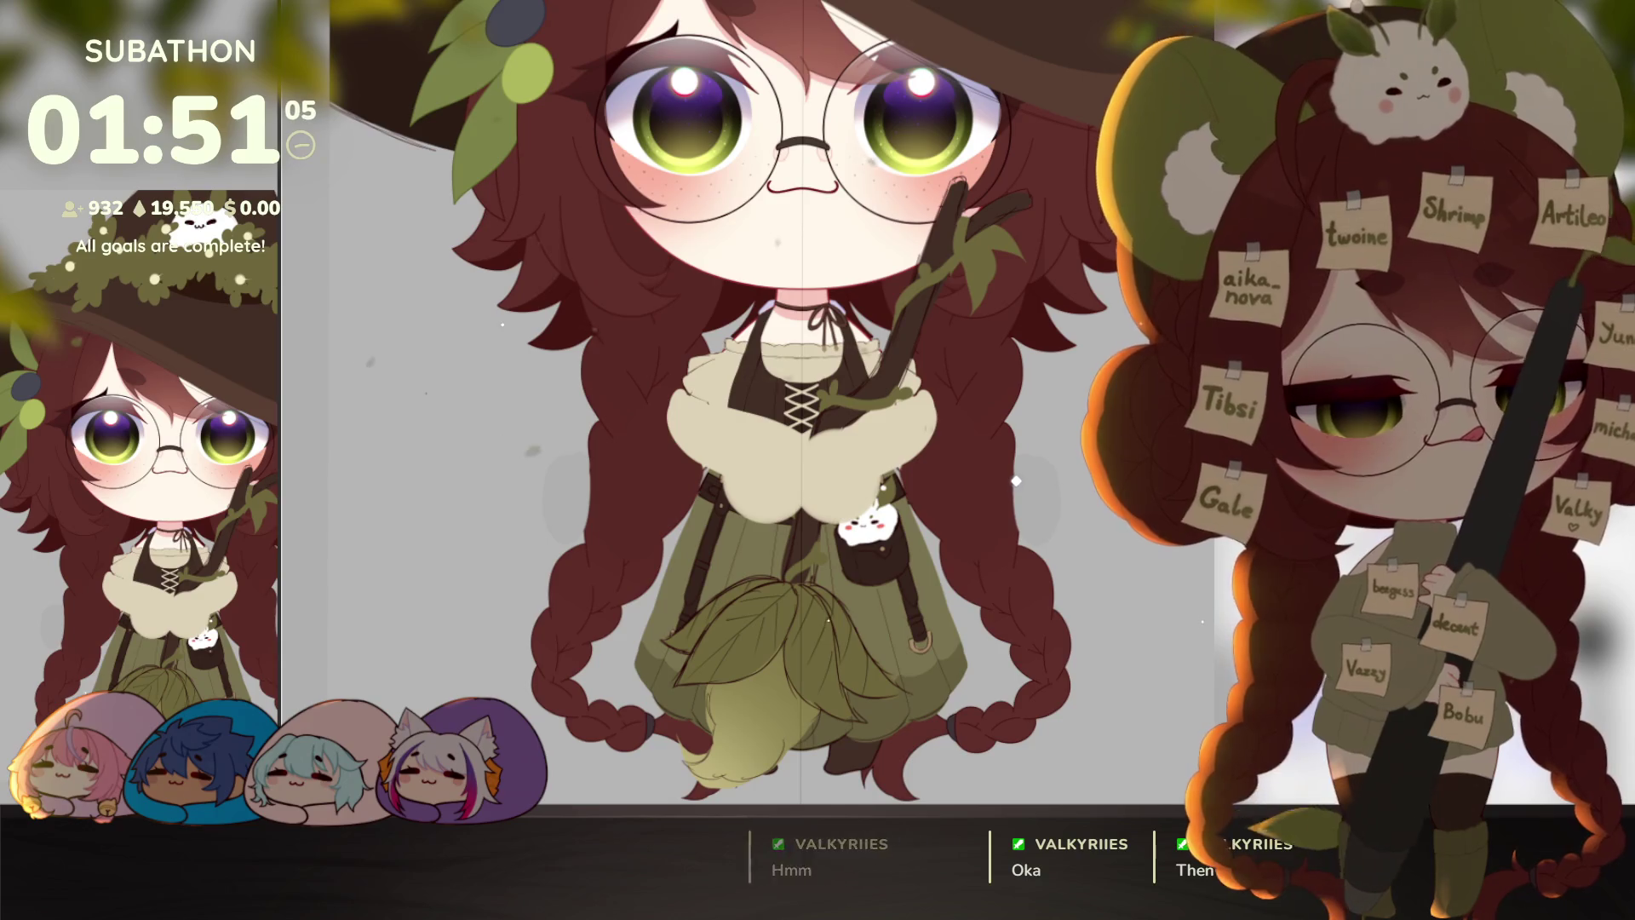
pyautogui.moveTo(1097, 682); pyautogui.dragTo(1037, 645)
pyautogui.scroll(-2, 1037, 645)
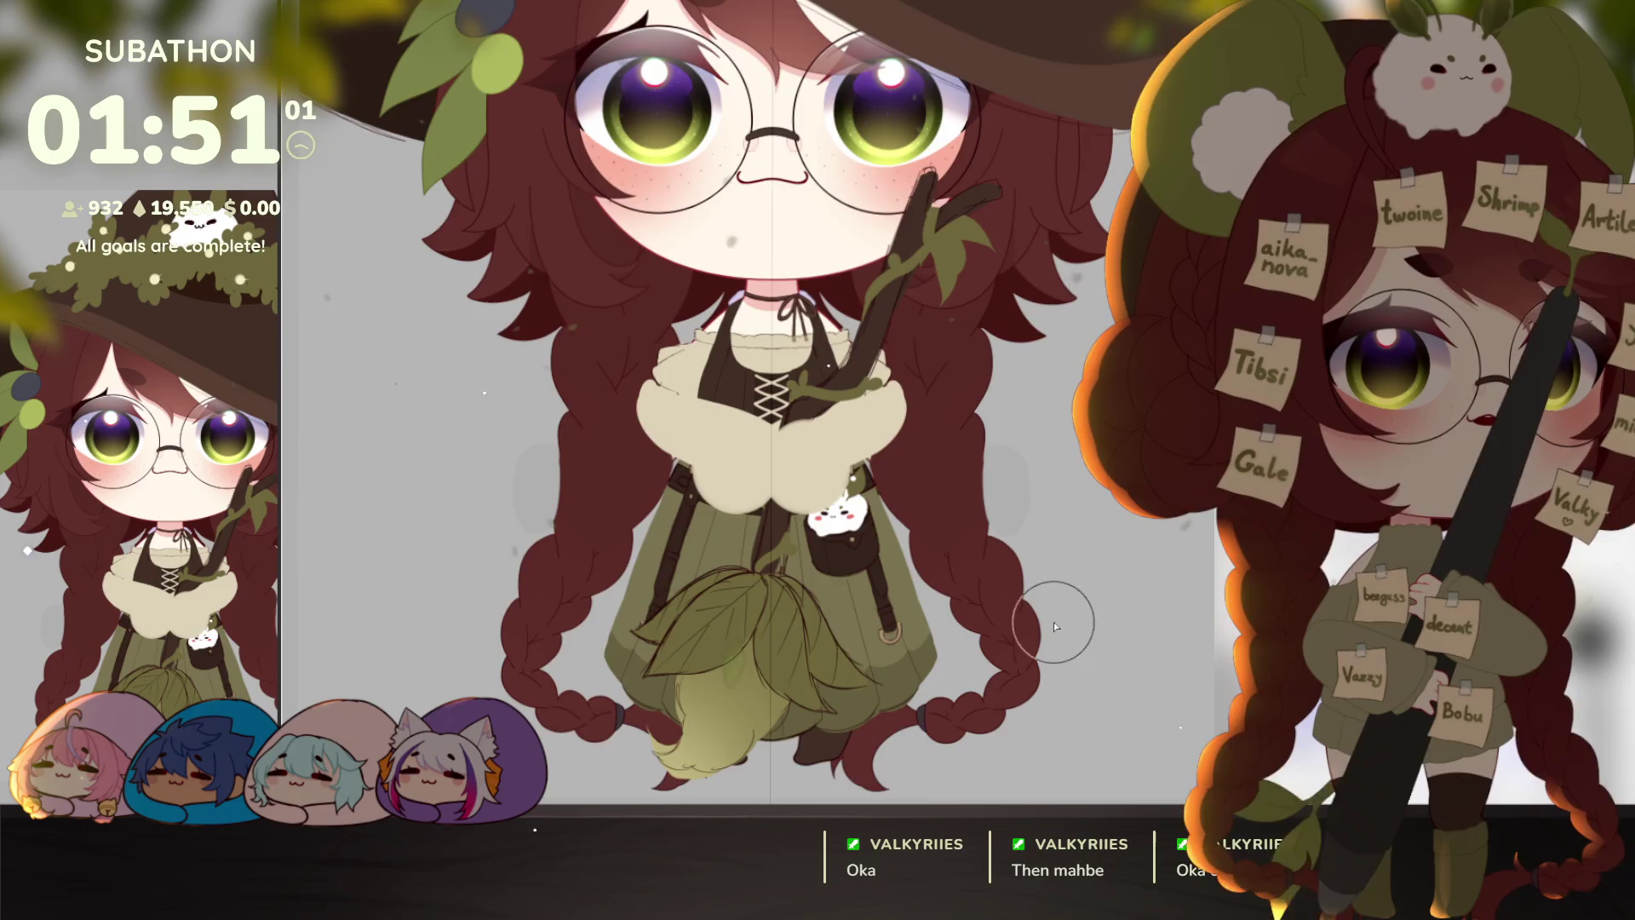
pyautogui.scroll(-2, 1056, 660)
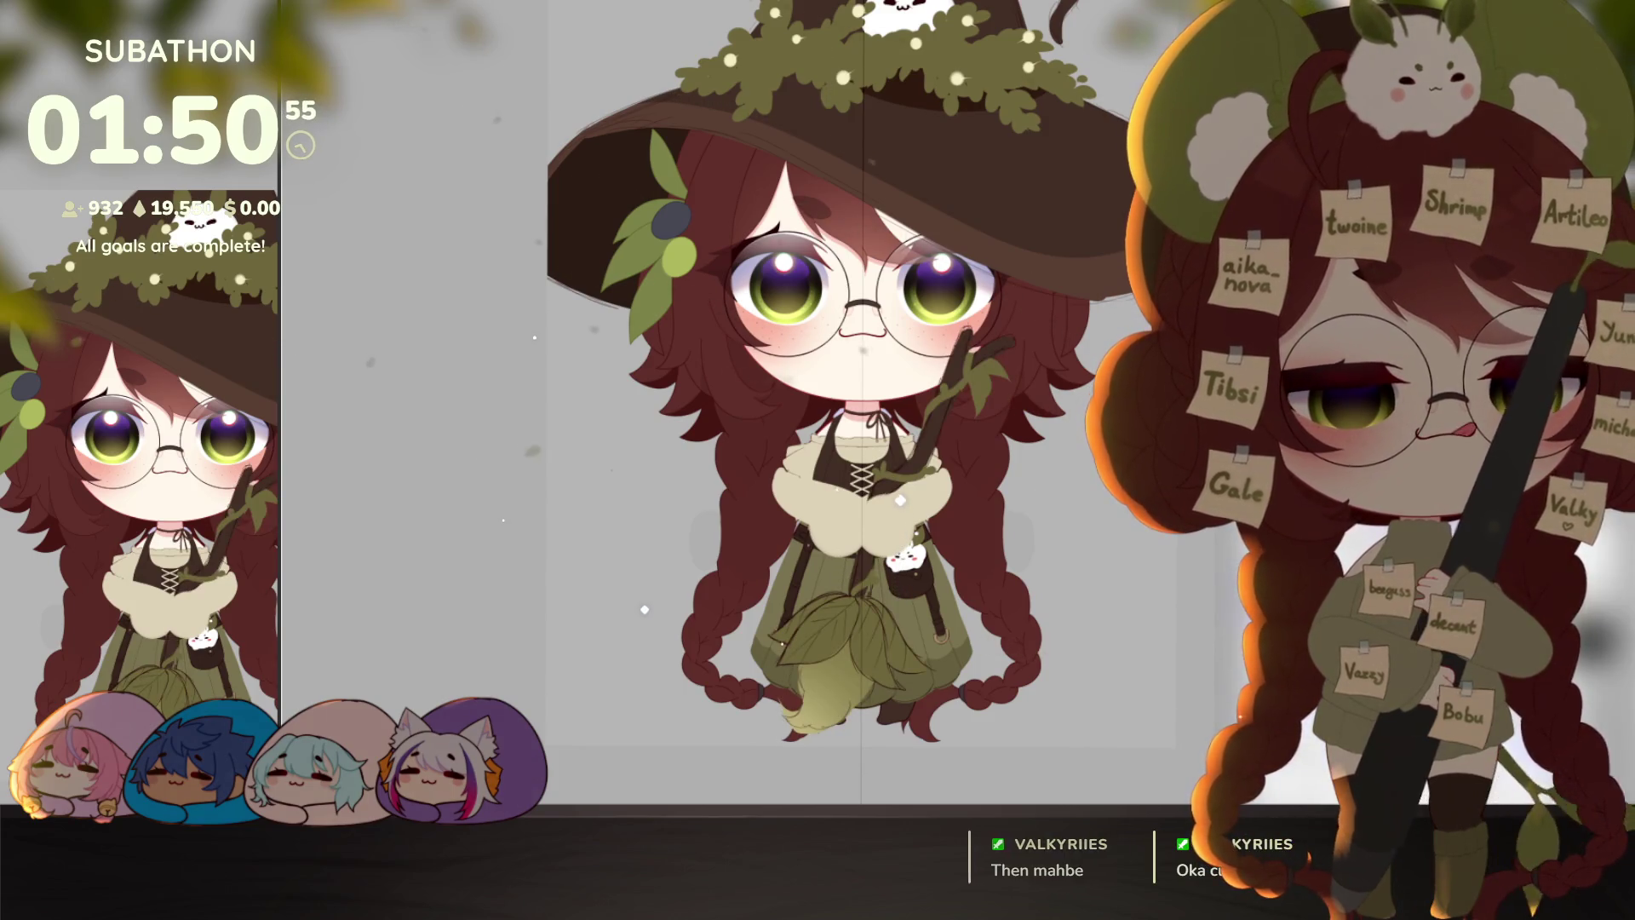
# Step: Discard a trial enlargement of the lower drawing and commit the broom leaves' placement
pyautogui.hotkey('ctrl', 't')
pyautogui.moveTo(1010, 324)
pyautogui.mouseDown()
pyautogui.moveTo(1007, 365)
pyautogui.moveTo(1022, 350)
pyautogui.moveTo(1031, 371)
pyautogui.mouseUp()
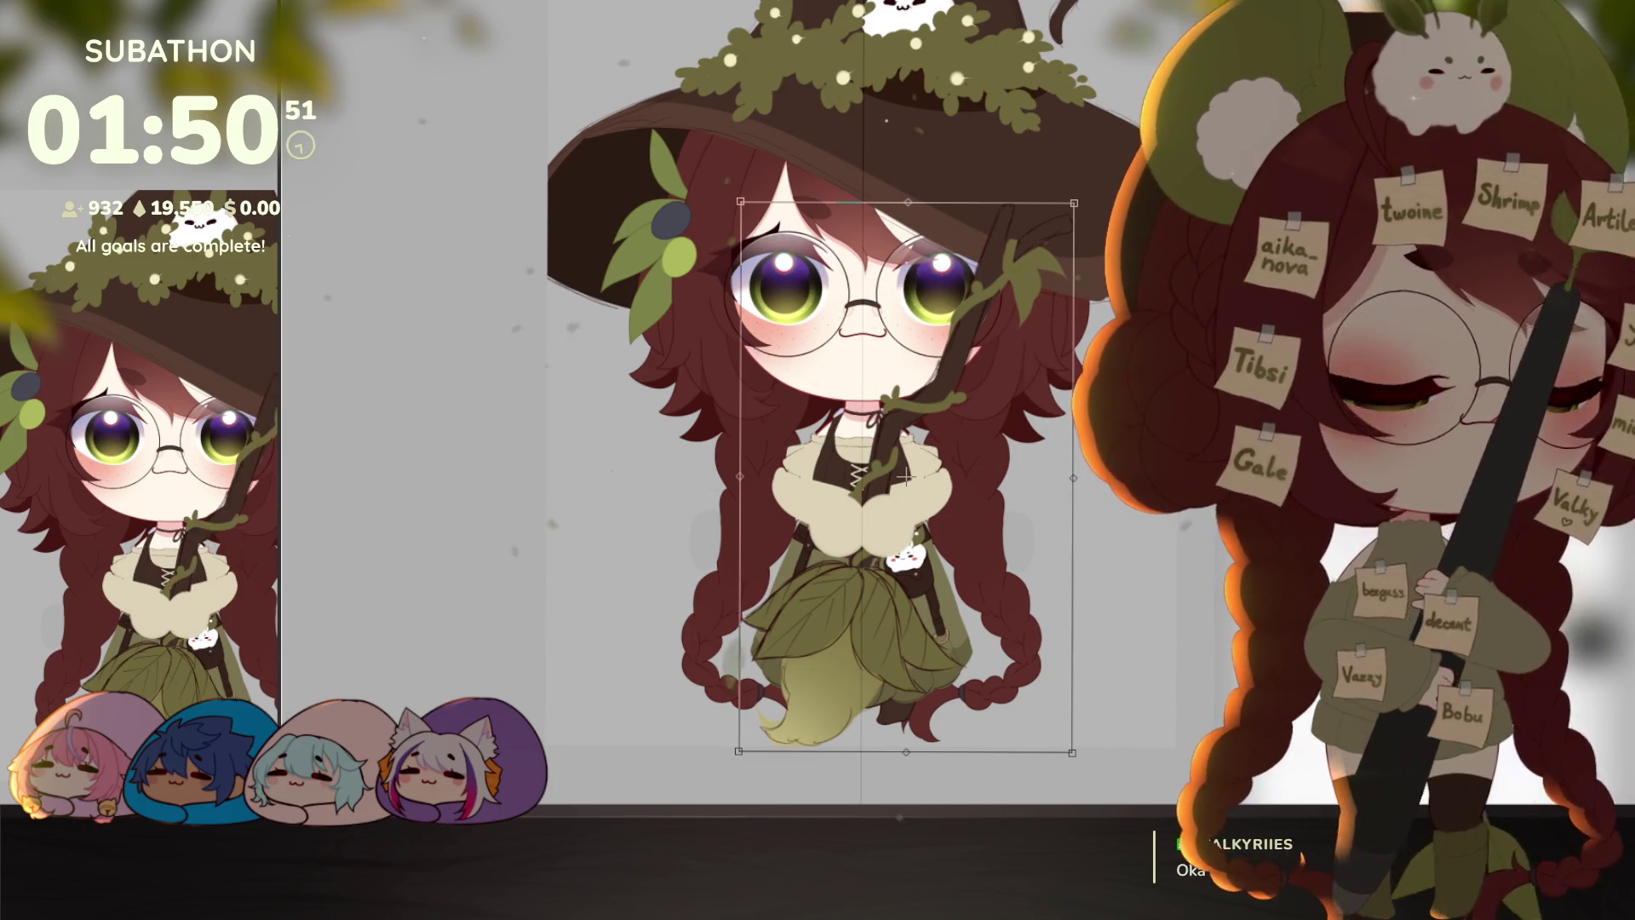
pyautogui.press('Escape')
pyautogui.hotkey('ctrl', 't')
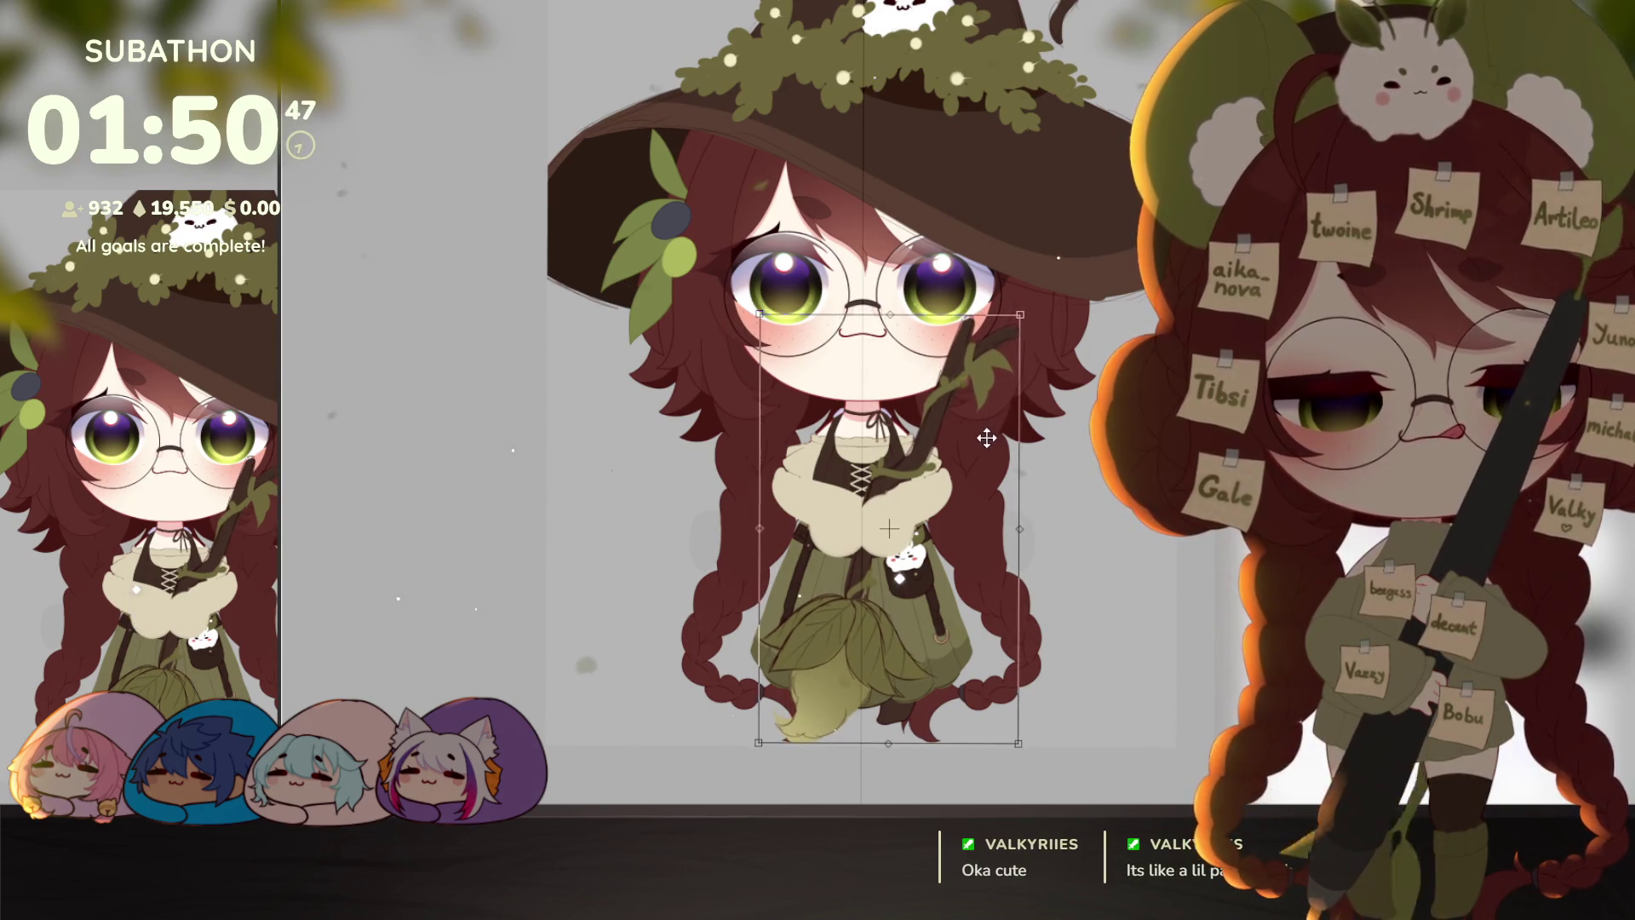
pyautogui.press('Return')
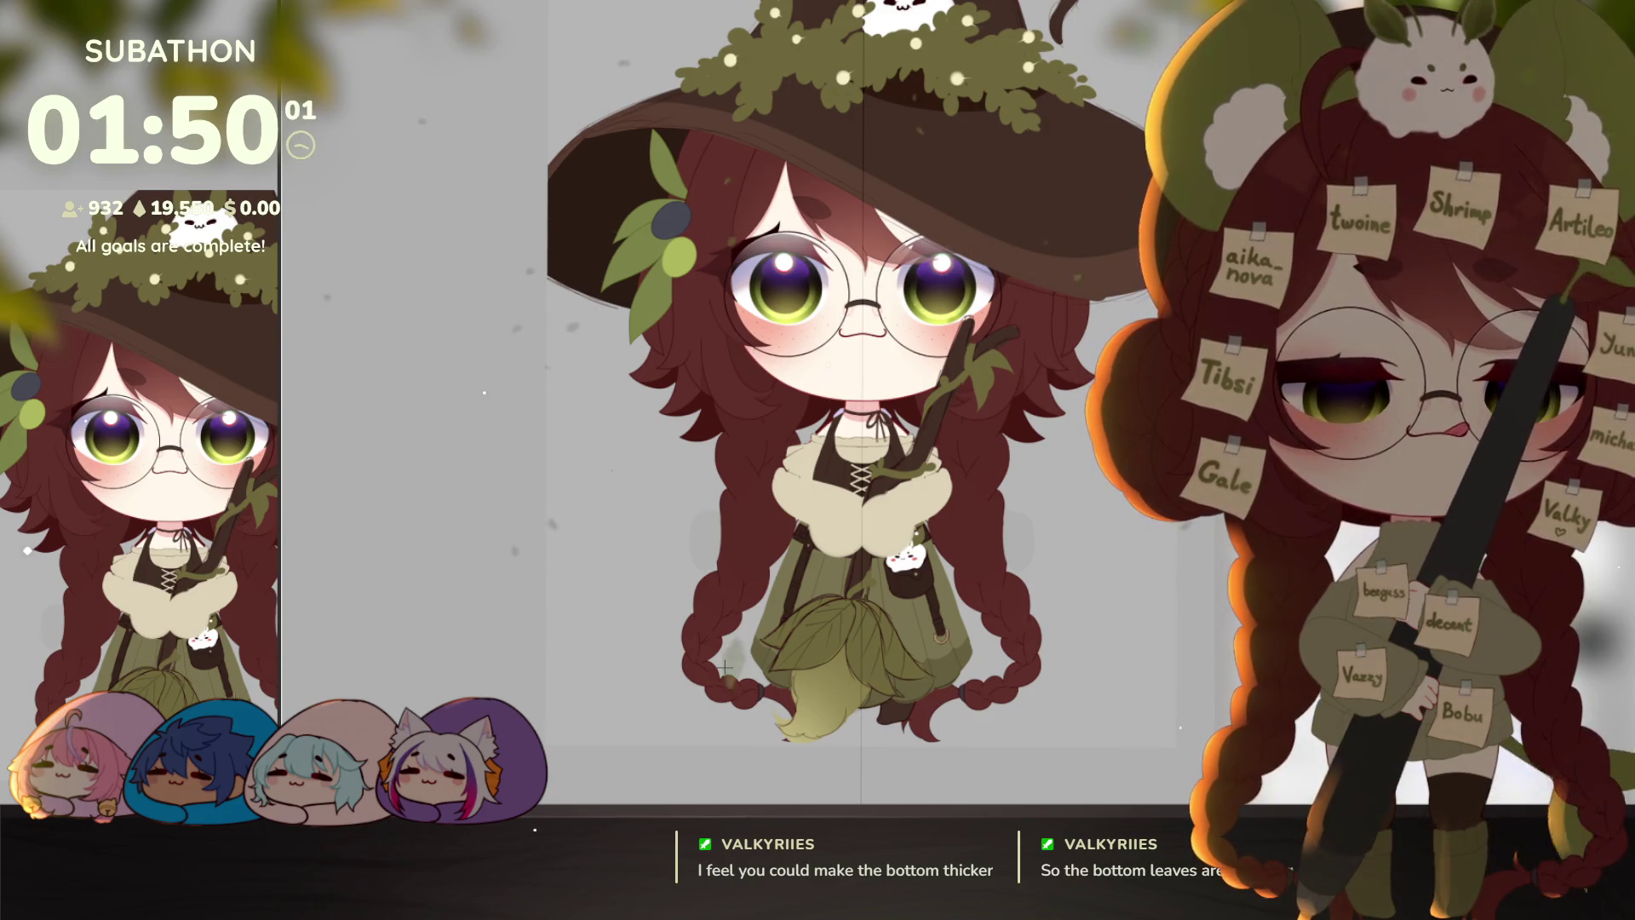
# Step: Lasso the broom's lower leaves, then enlarge them and shift them down-left over the skirt
pyautogui.scroll(3, 725, 669)
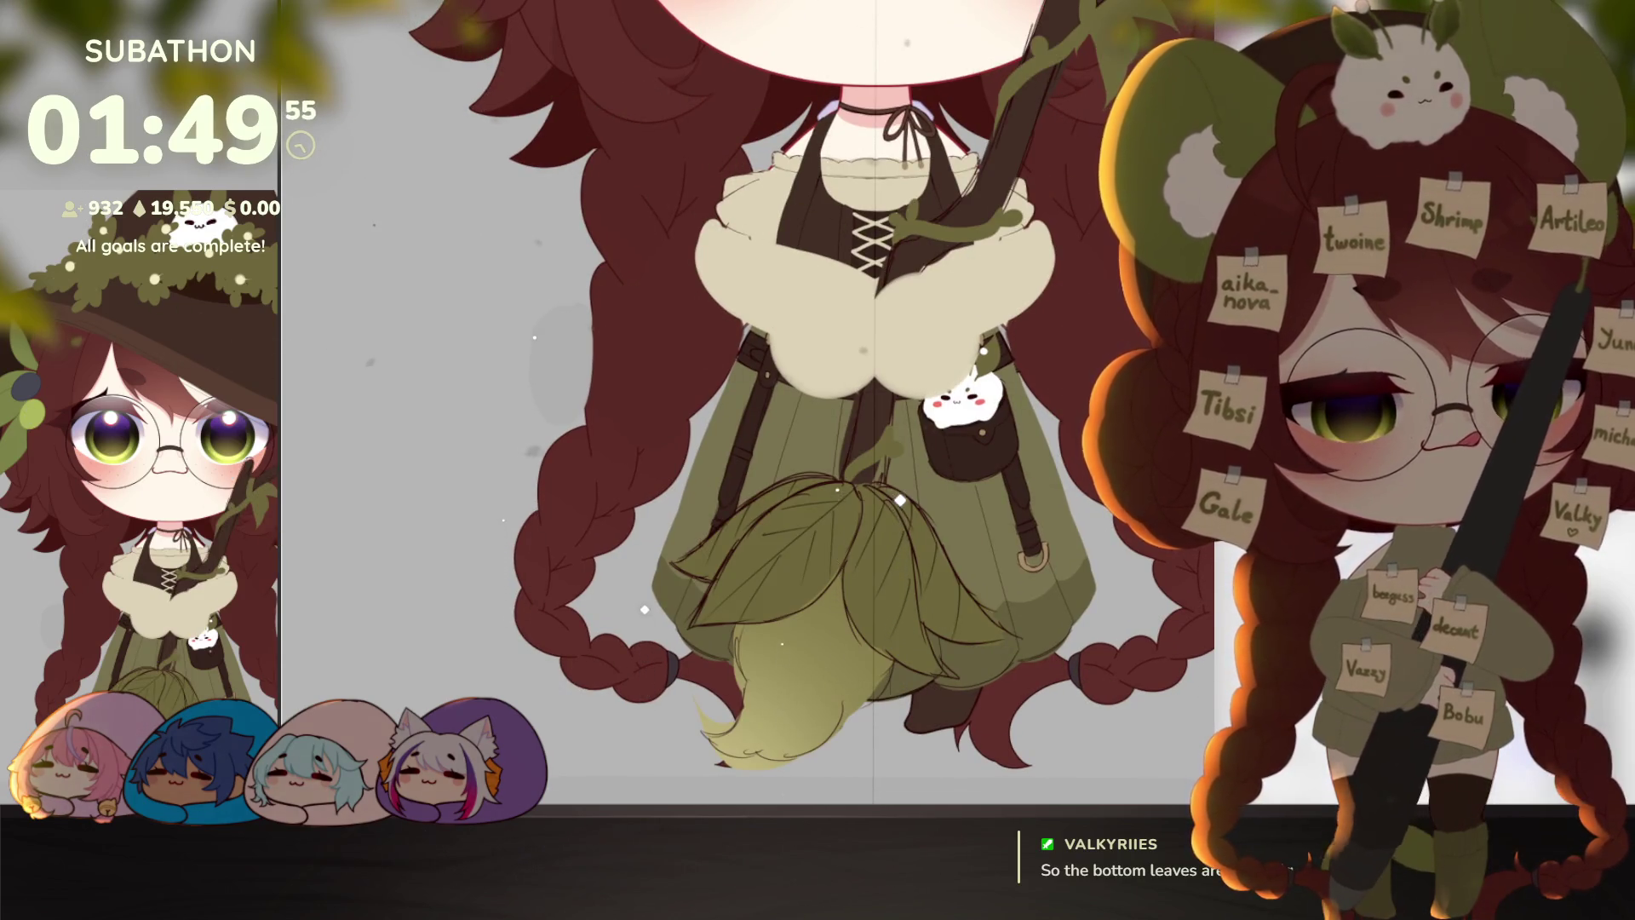
pyautogui.moveTo(812, 467); pyautogui.dragTo(647, 595)
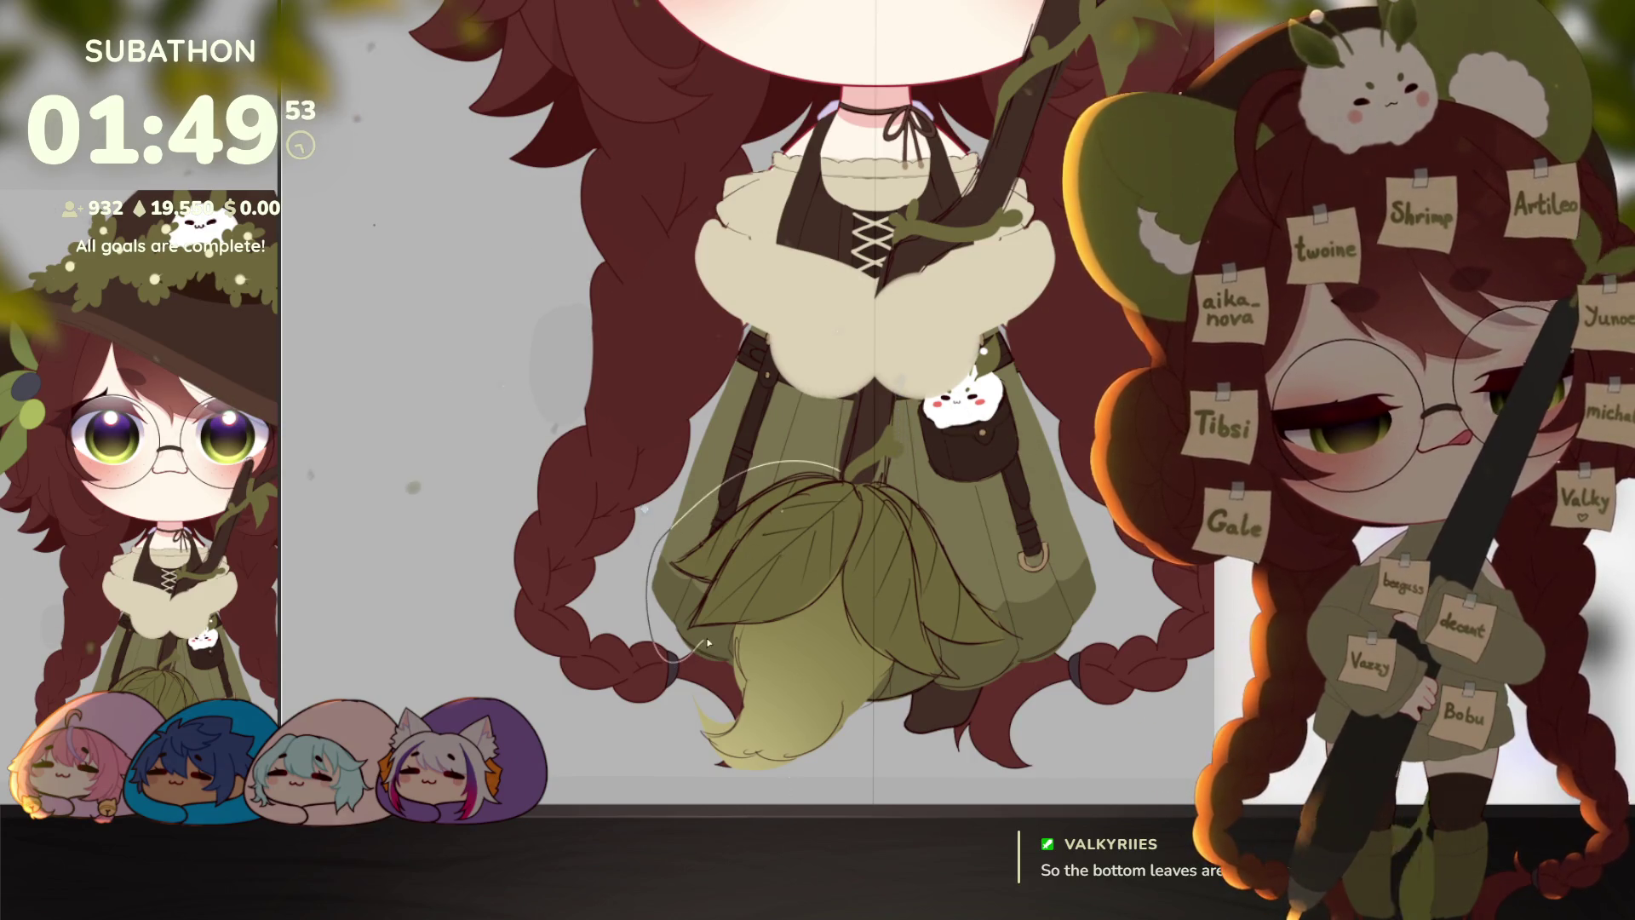
pyautogui.moveTo(708, 643)
pyautogui.mouseDown()
pyautogui.moveTo(812, 605)
pyautogui.moveTo(838, 574)
pyautogui.moveTo(857, 640)
pyautogui.moveTo(901, 661)
pyautogui.moveTo(1056, 605)
pyautogui.moveTo(925, 487)
pyautogui.moveTo(874, 482)
pyautogui.mouseUp()
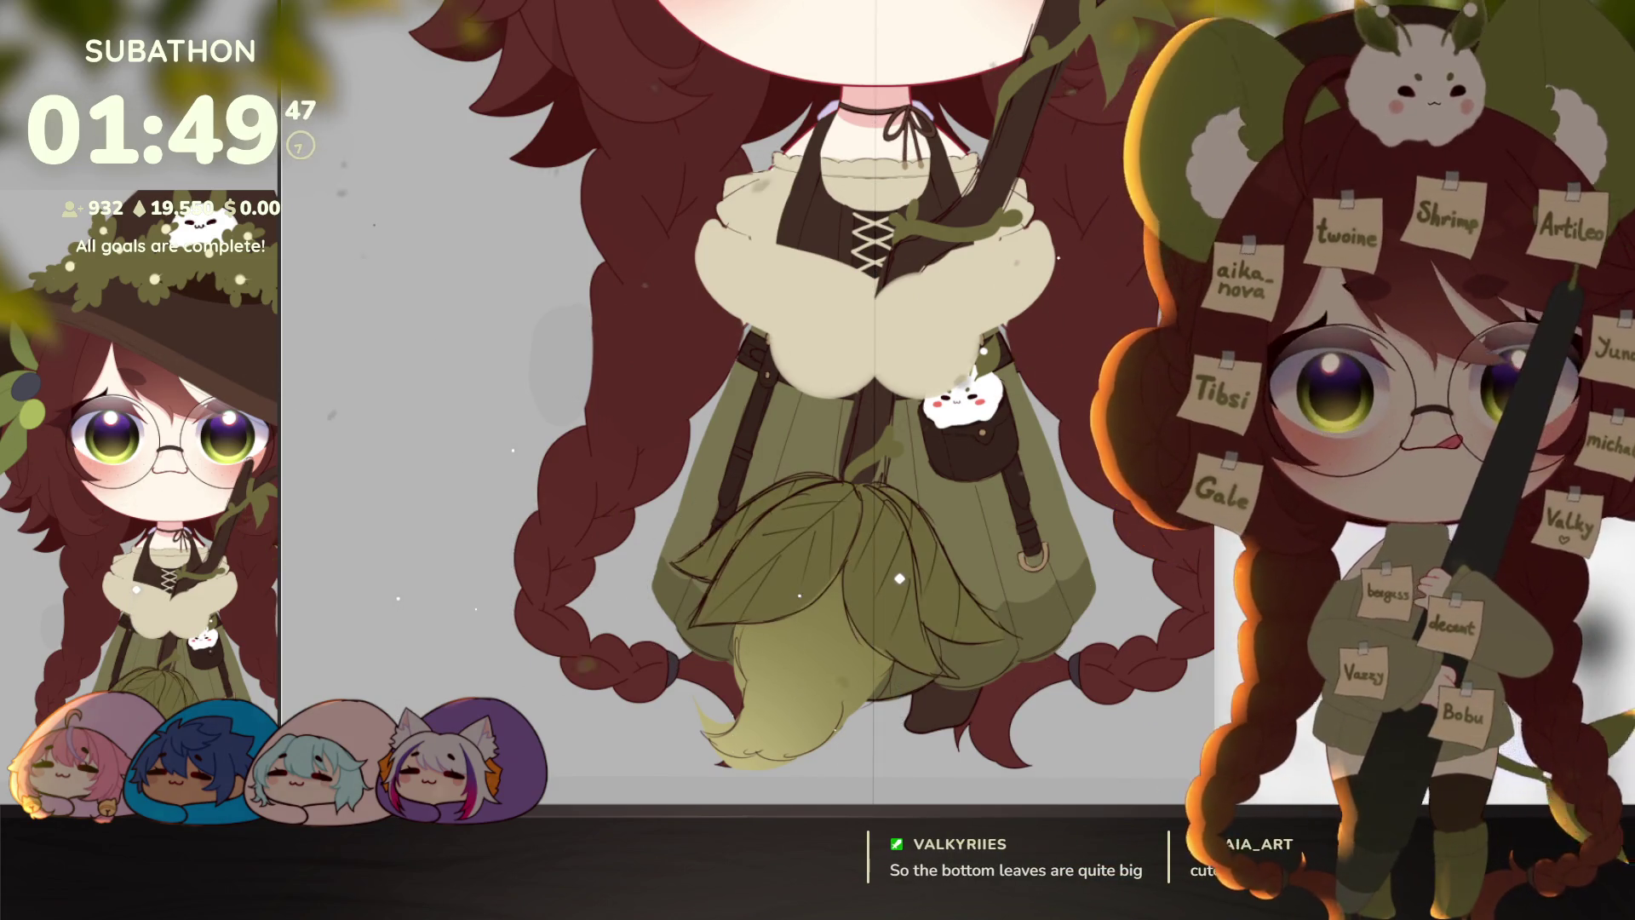
pyautogui.hotkey('ctrl', 't')
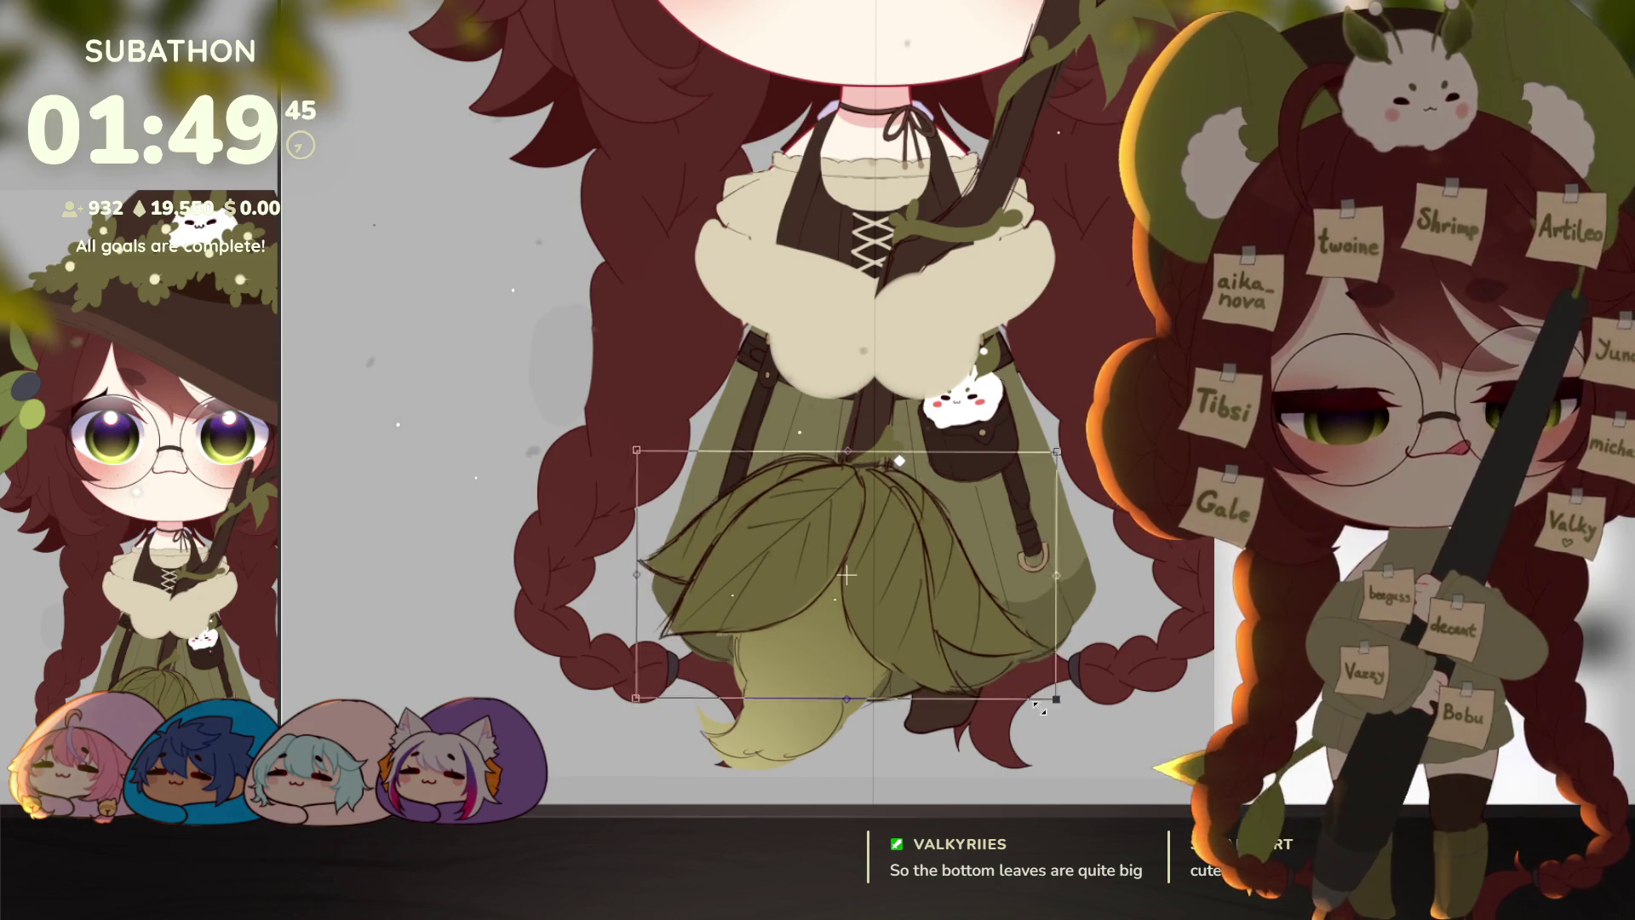
pyautogui.moveTo(1041, 708); pyautogui.dragTo(1056, 739)
pyautogui.moveTo(1022, 647); pyautogui.dragTo(1016, 642)
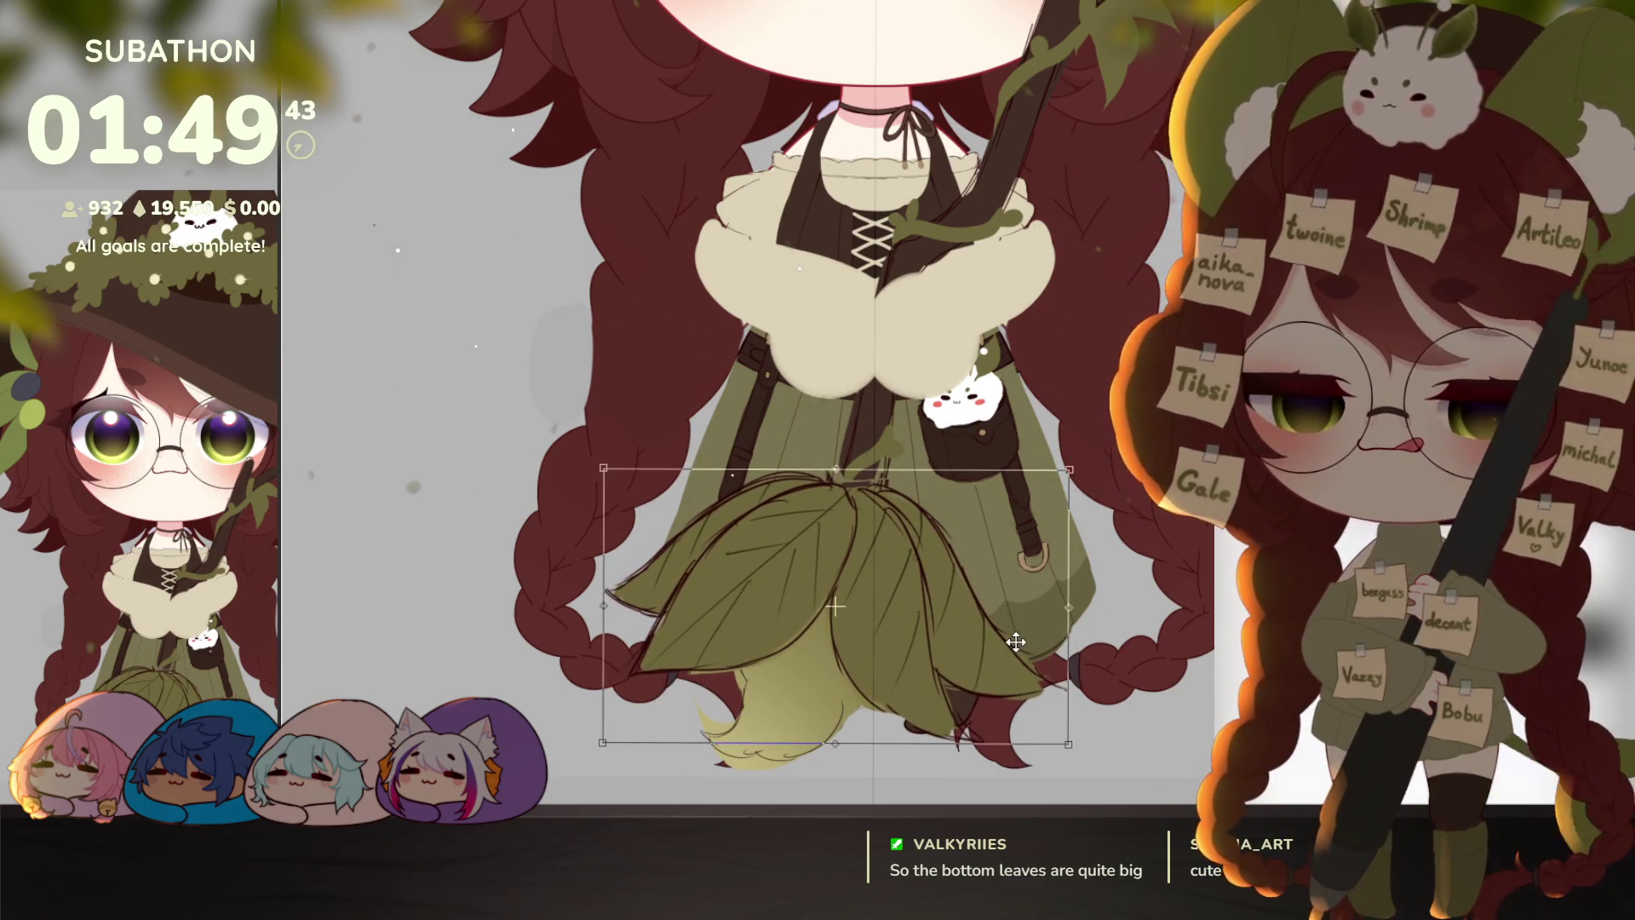
pyautogui.scroll(-3, 1022, 637)
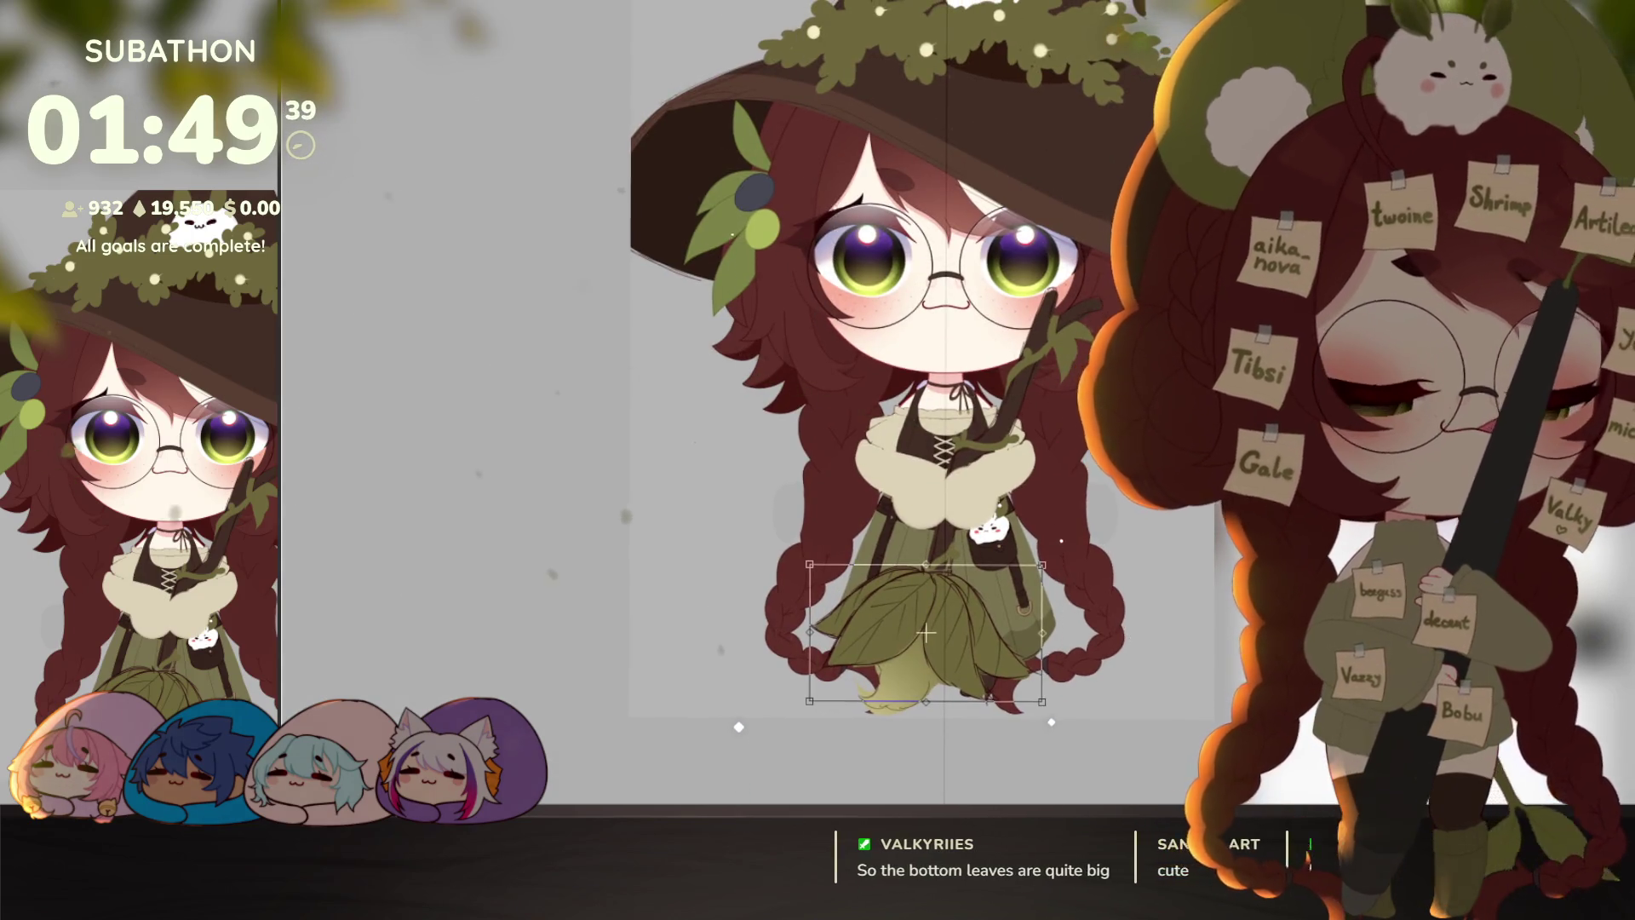
pyautogui.press('Return')
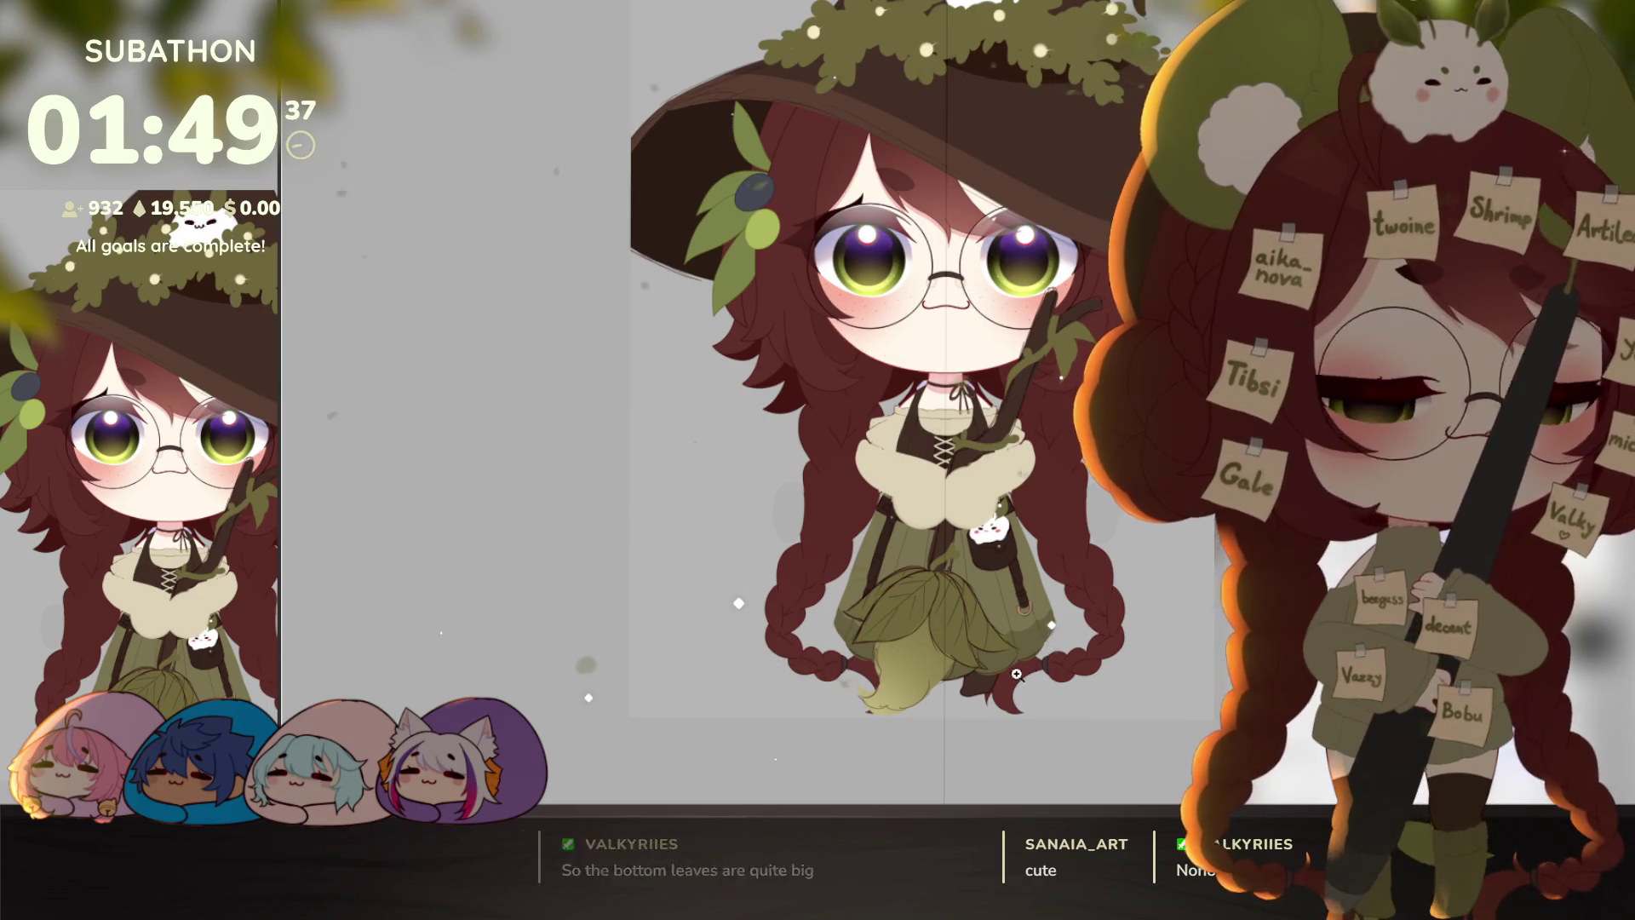
pyautogui.scroll(2, 1013, 681)
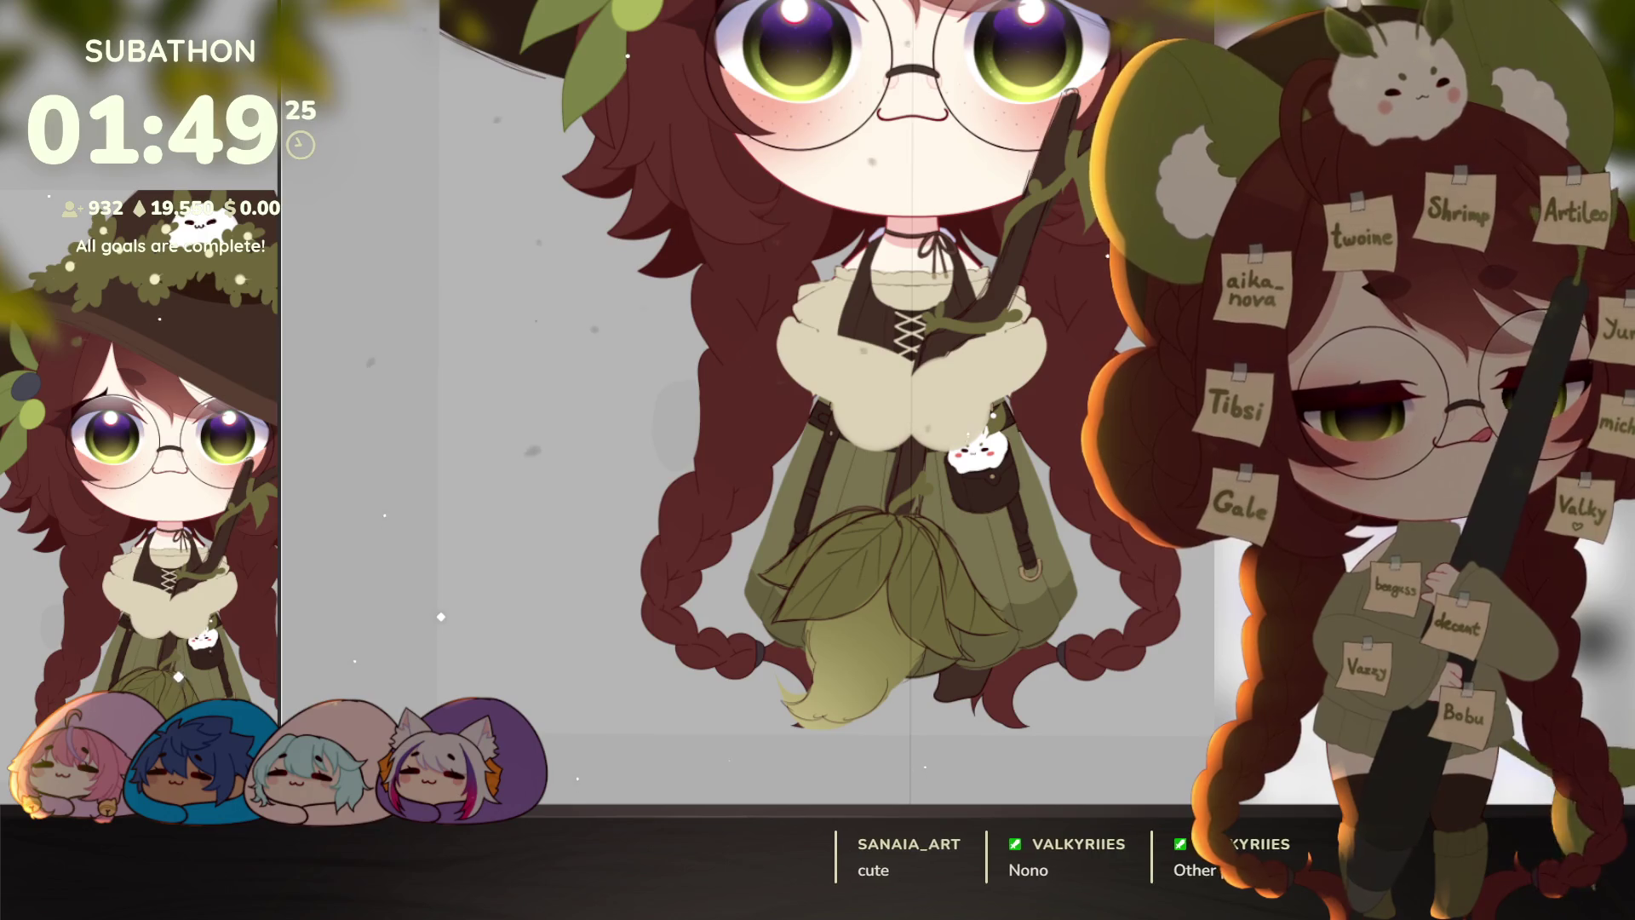
pyautogui.scroll(-3, 974, 661)
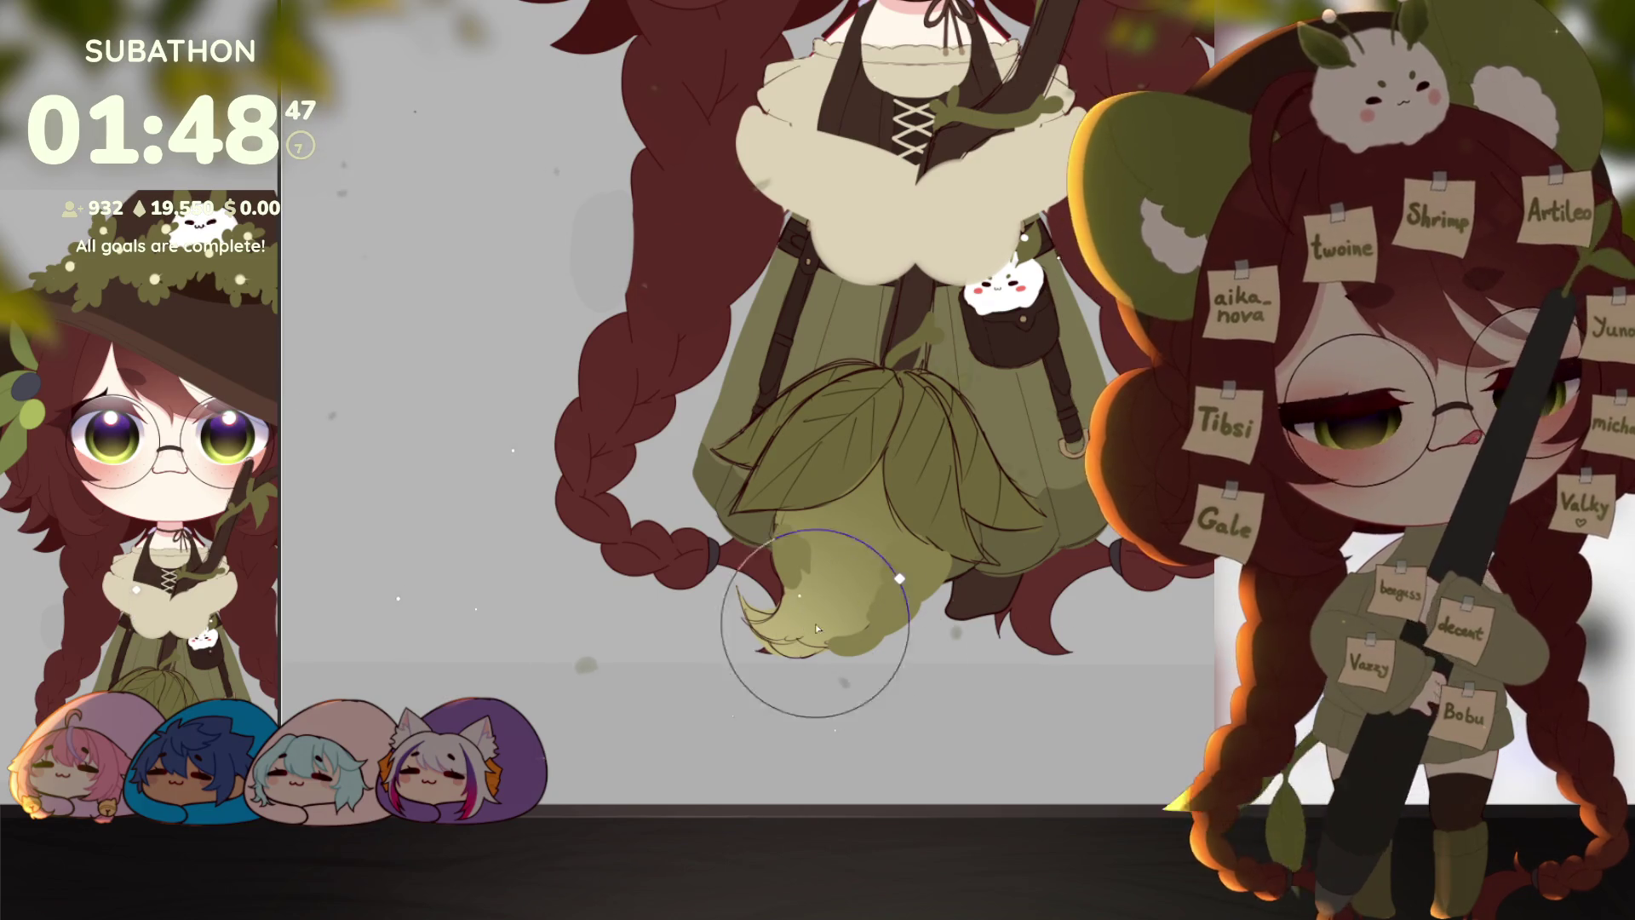
# Step: Paint over the bristle tip below the leaves in pale olive green, then zoom out to check it
pyautogui.moveTo(832, 693)
pyautogui.mouseDown()
pyautogui.moveTo(711, 602)
pyautogui.moveTo(930, 670)
pyautogui.mouseUp()
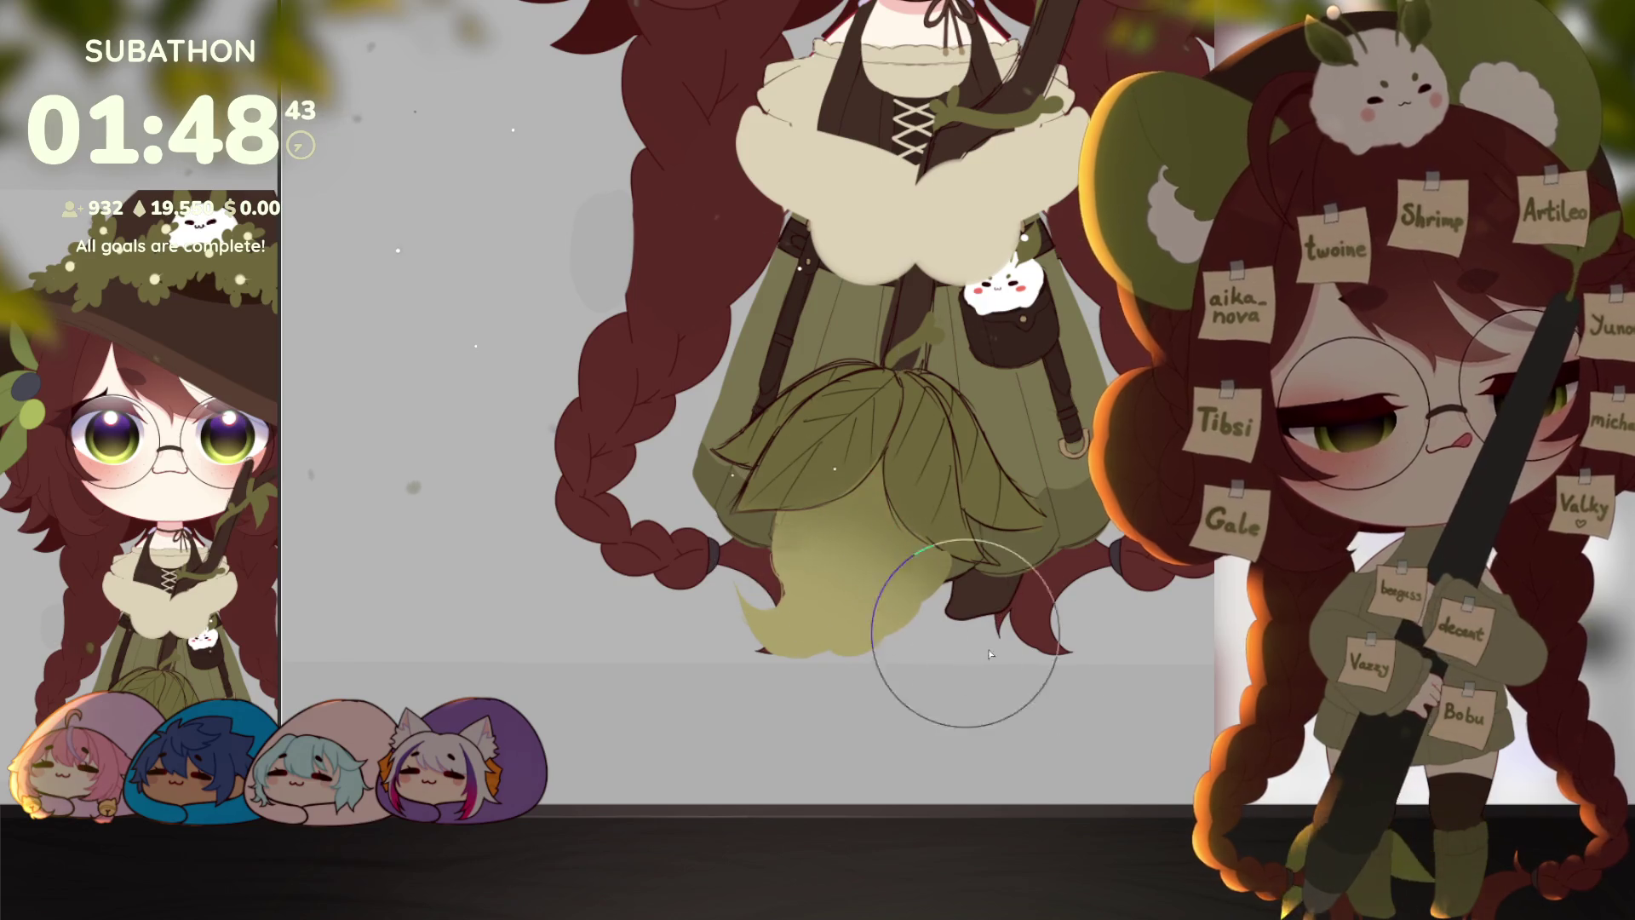
pyautogui.scroll(-5, 1033, 638)
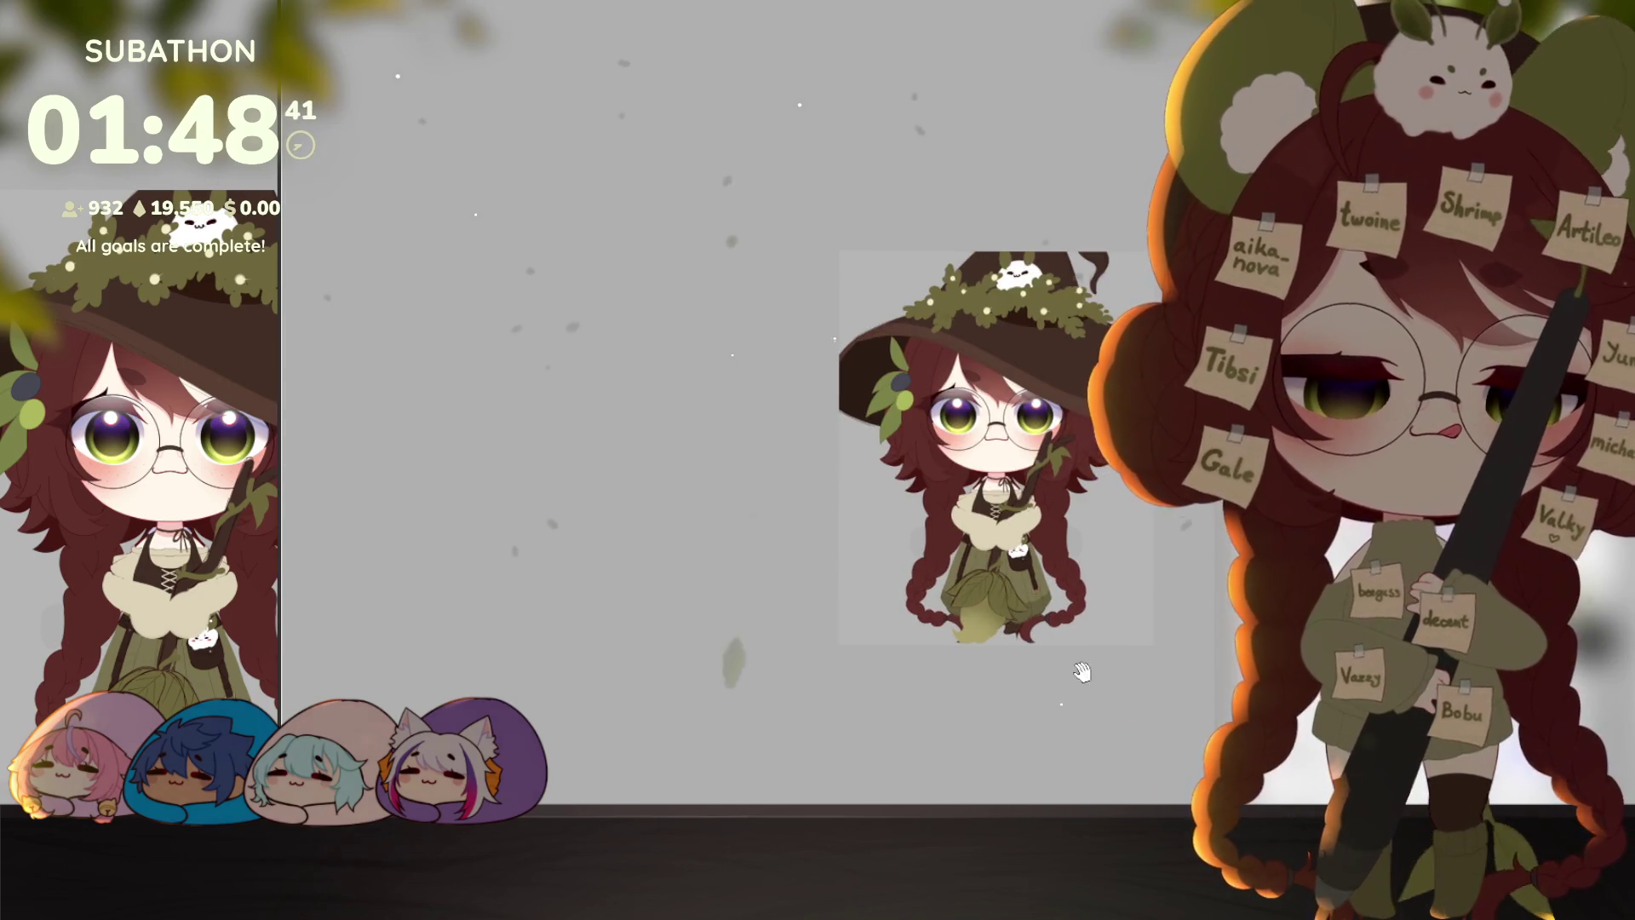
pyautogui.scroll(5, 1080, 668)
pyautogui.moveTo(1025, 626); pyautogui.dragTo(993, 668)
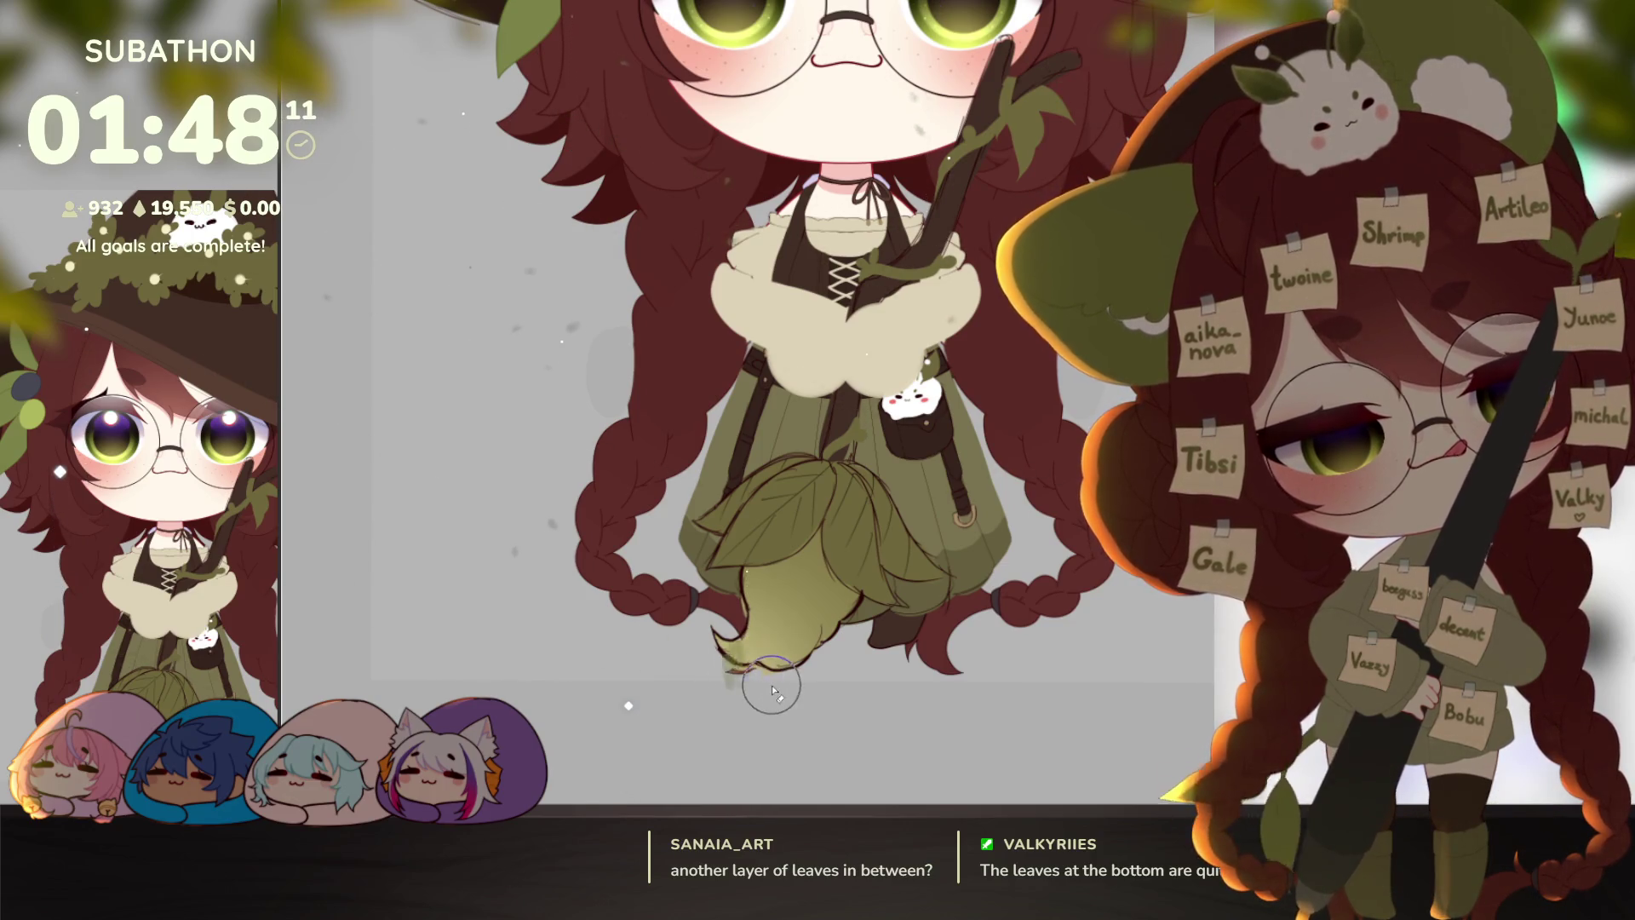
pyautogui.click(947, 706)
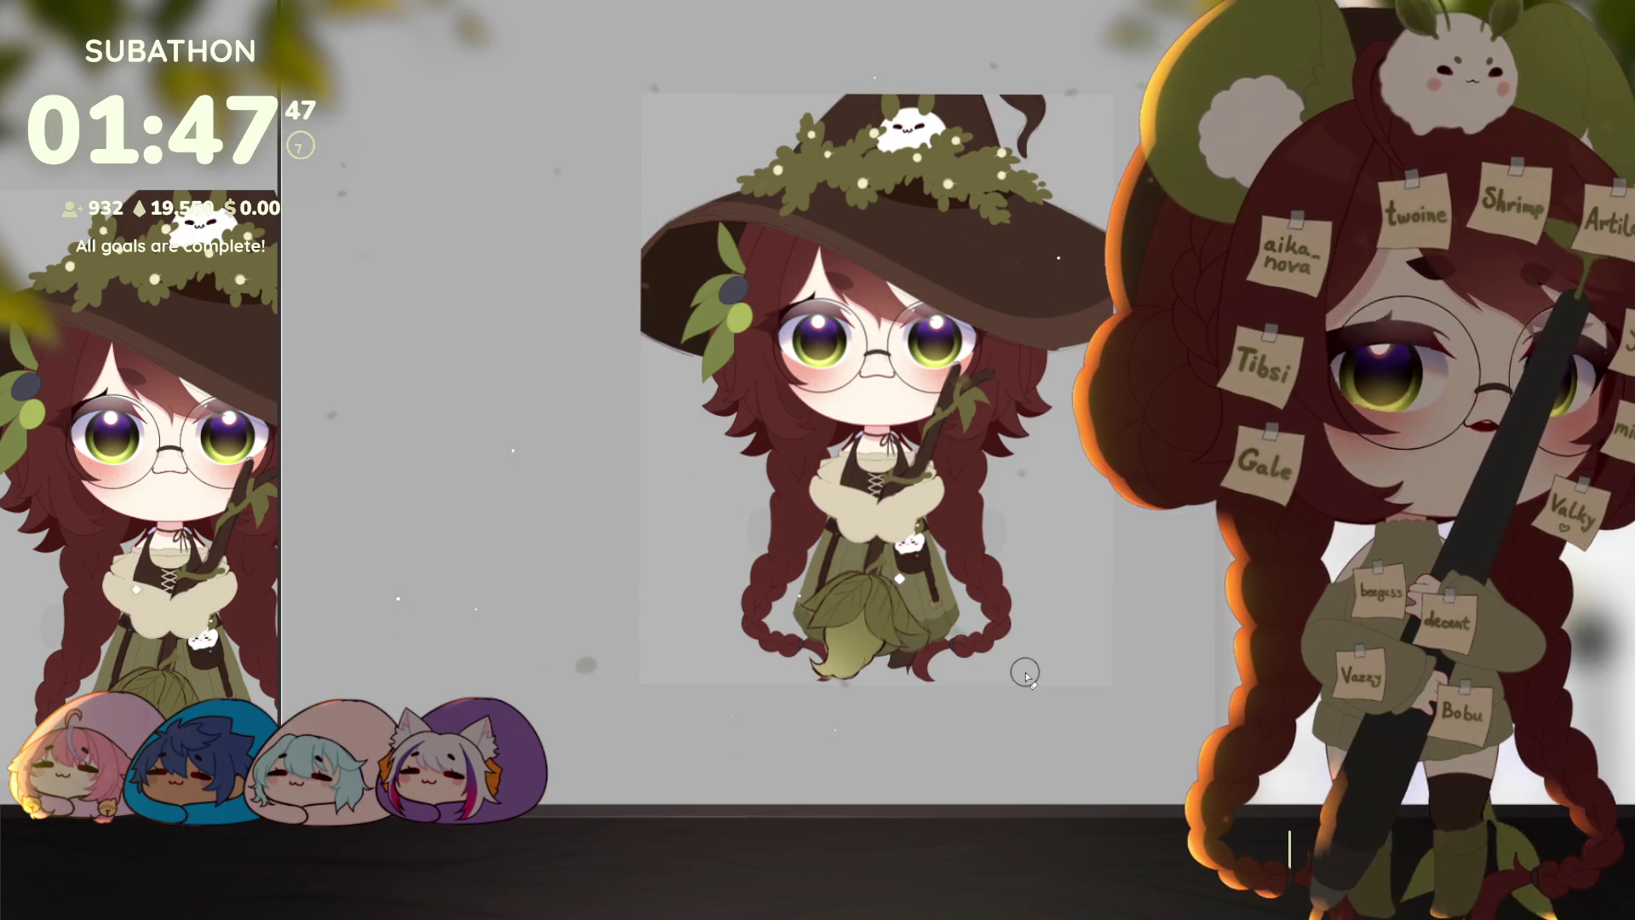
# Step: Shrink the leaf cluster over the skirt slightly and stretch its bottom-left and bottom-right corners outward
pyautogui.scroll(5, 1026, 673)
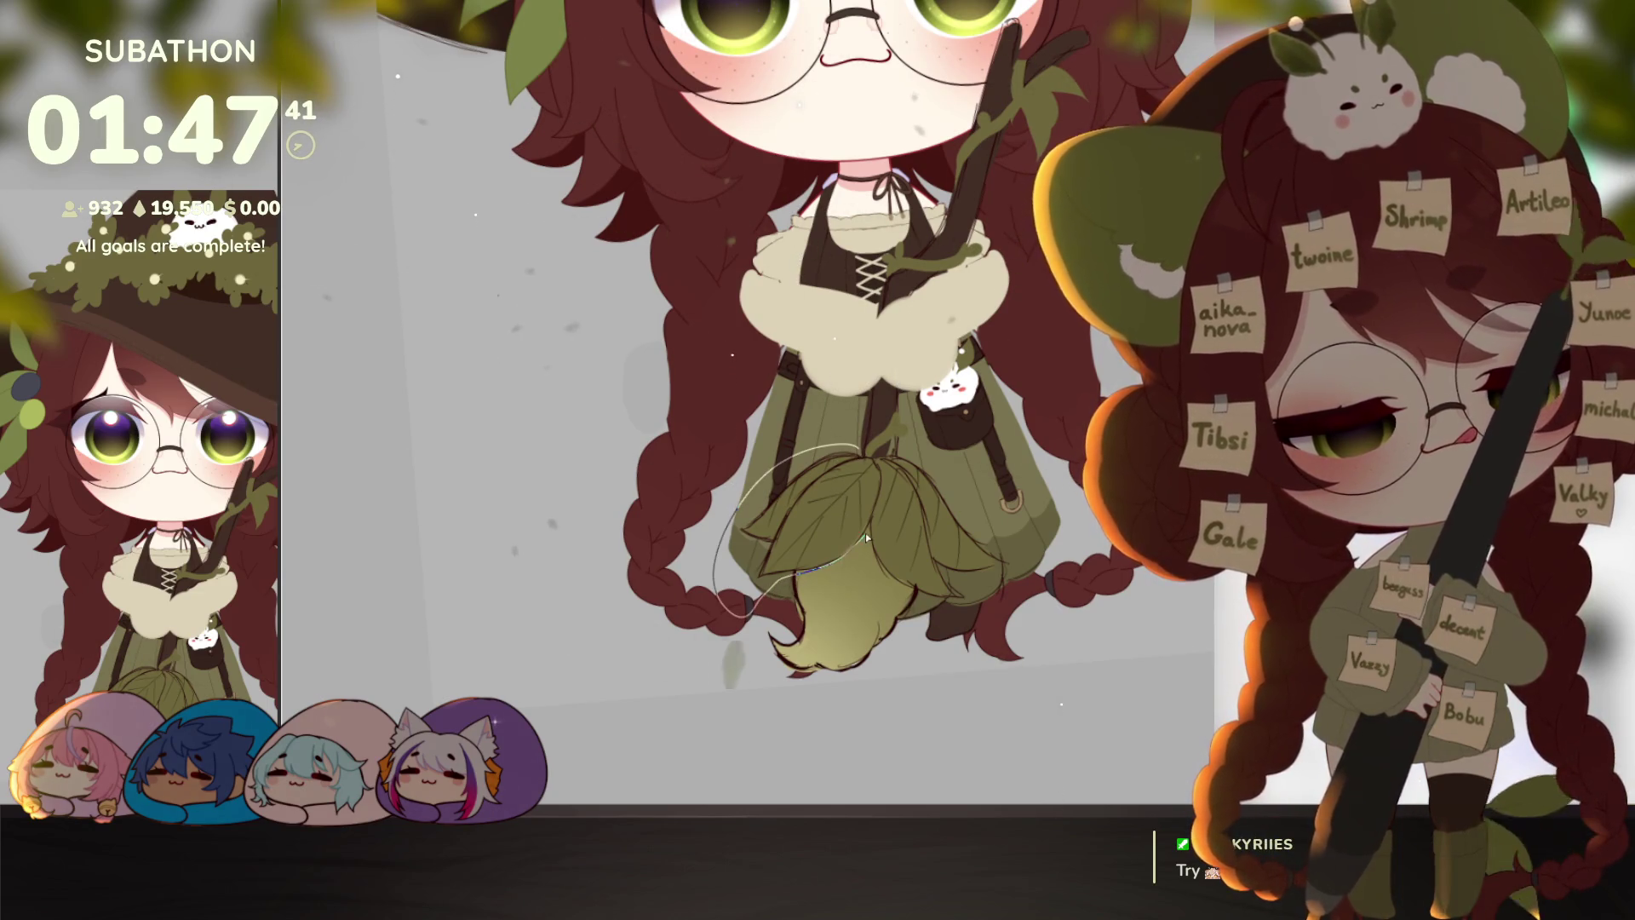
pyautogui.moveTo(906, 587)
pyautogui.mouseDown()
pyautogui.moveTo(970, 621)
pyautogui.moveTo(986, 485)
pyautogui.moveTo(890, 451)
pyautogui.moveTo(845, 460)
pyautogui.mouseUp()
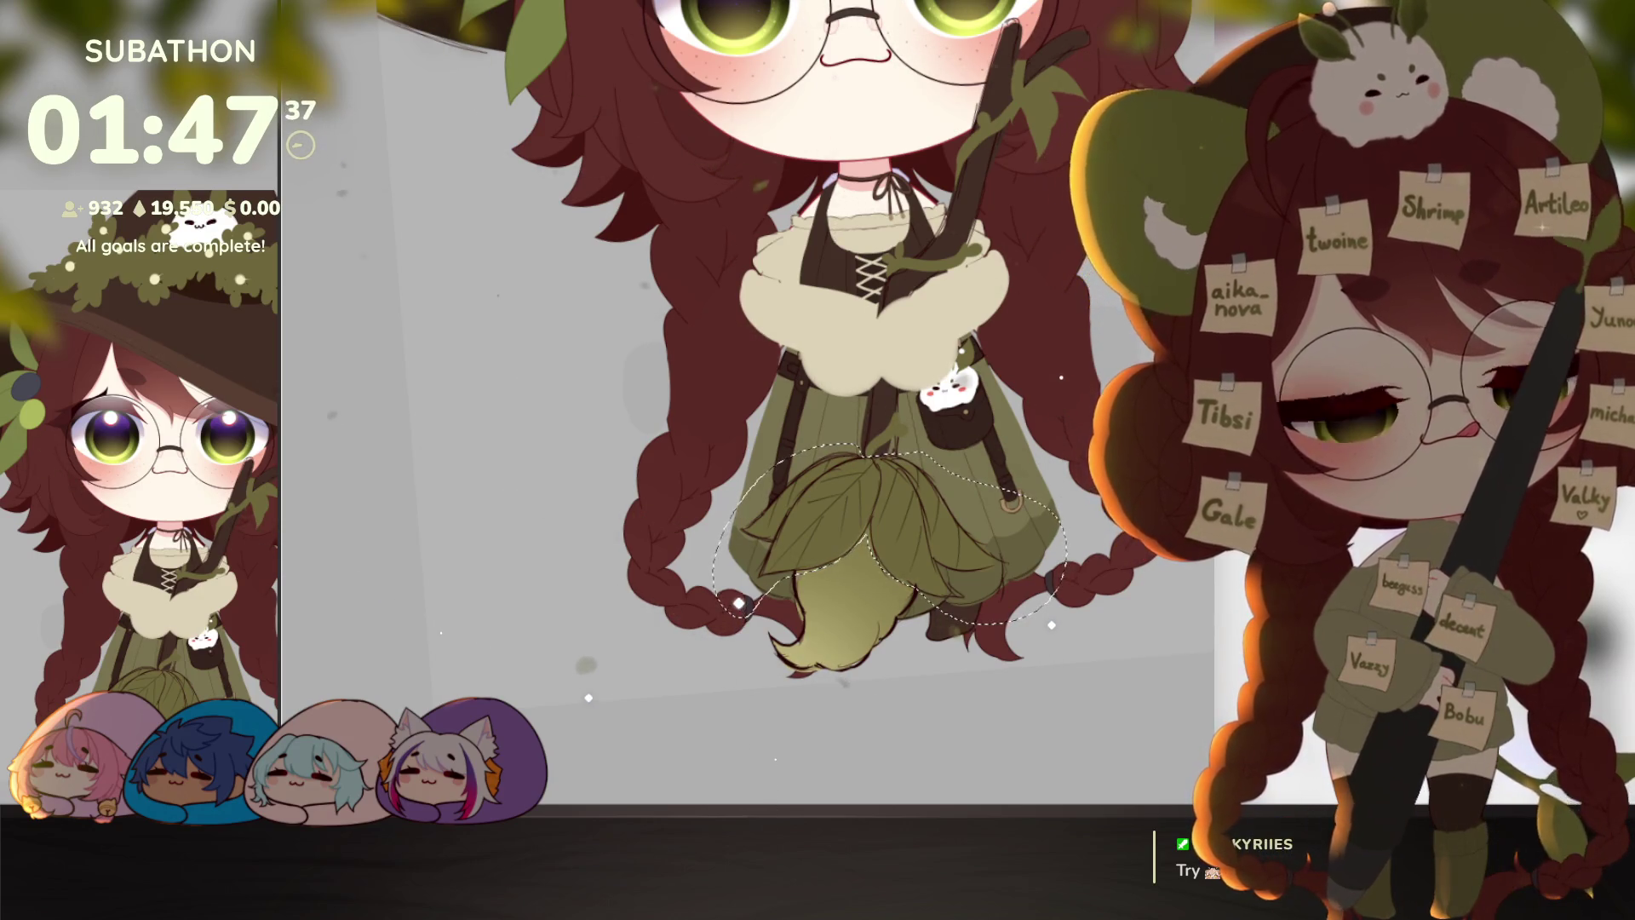
pyautogui.hotkey('ctrl', 'd')
pyautogui.hotkey('ctrl', 't')
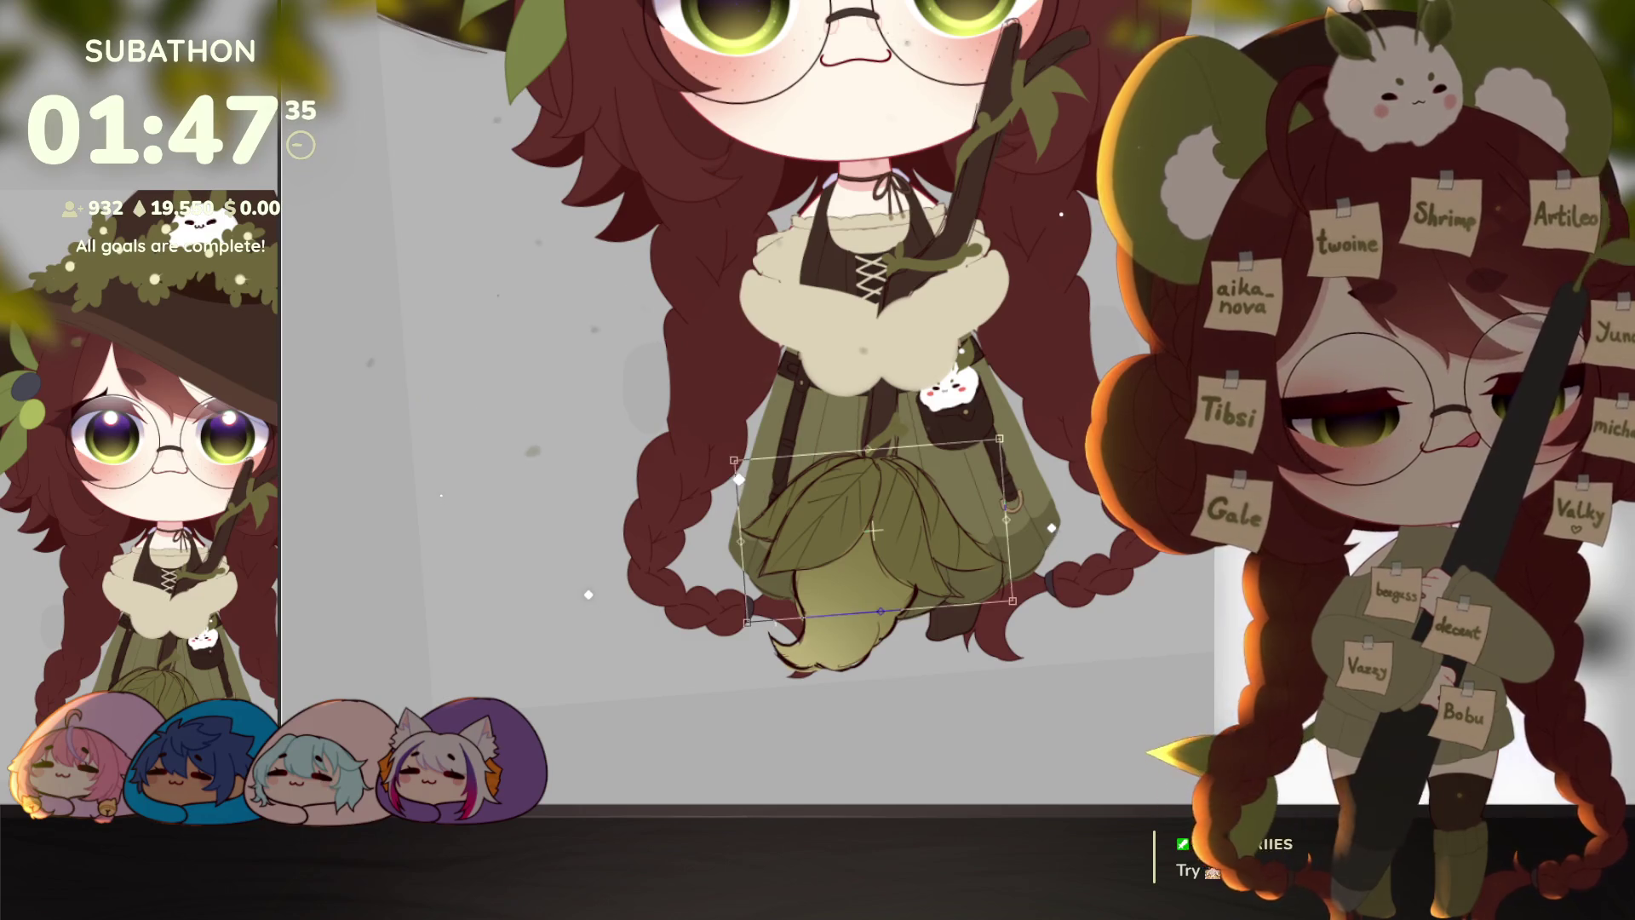
pyautogui.moveTo(990, 443); pyautogui.dragTo(971, 448)
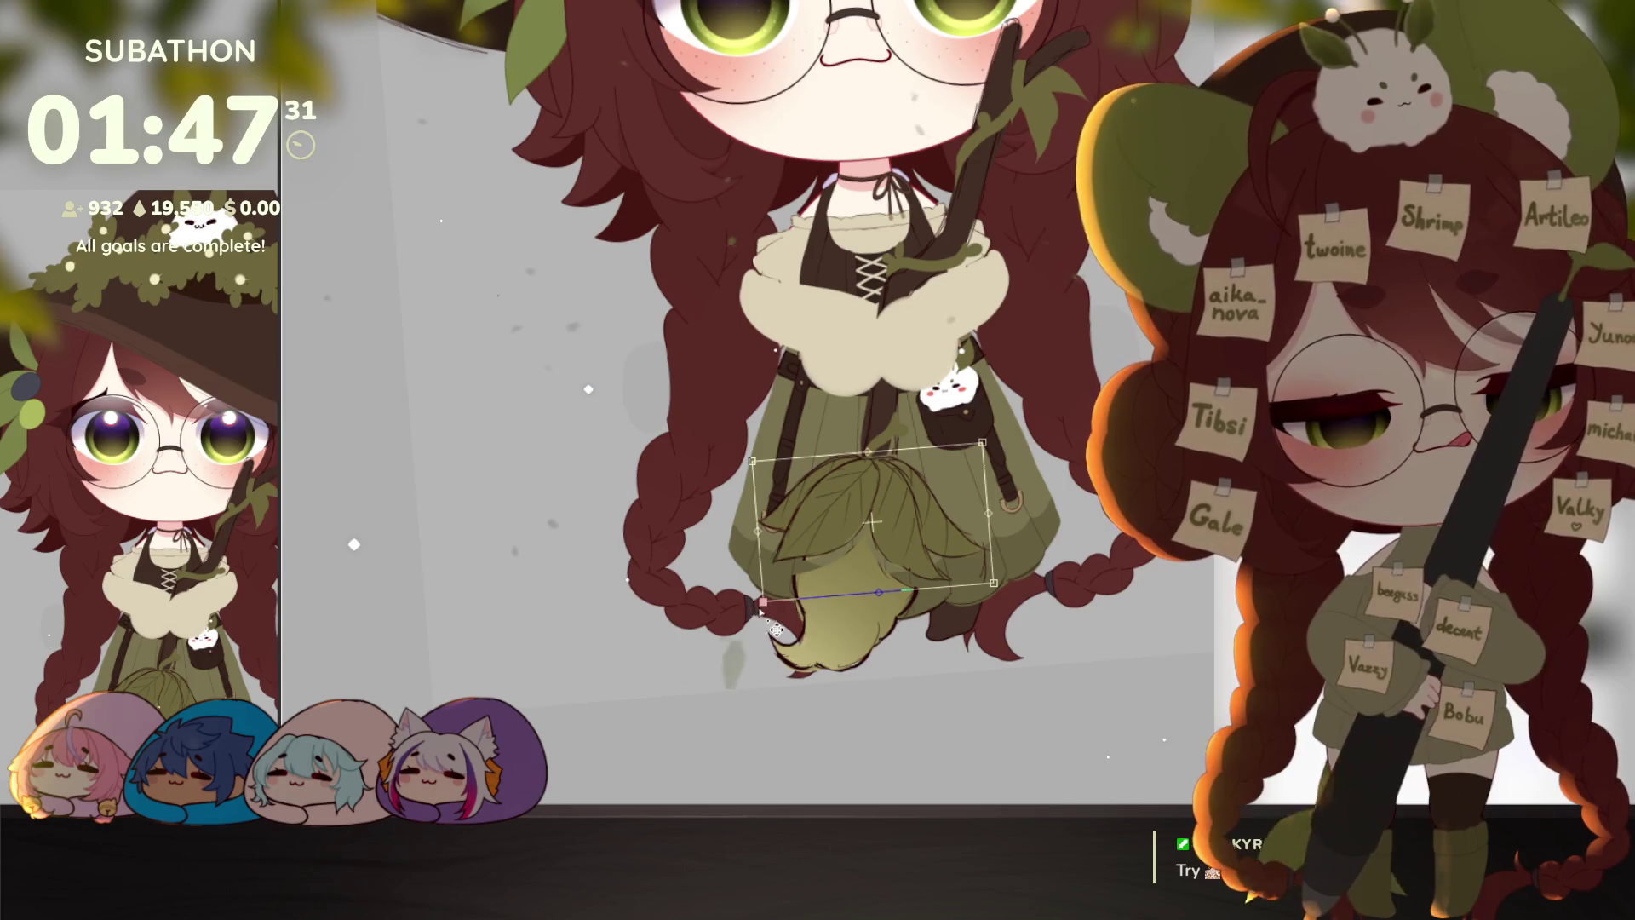
pyautogui.moveTo(763, 601); pyautogui.dragTo(745, 595)
pyautogui.moveTo(1000, 589); pyautogui.dragTo(1026, 589)
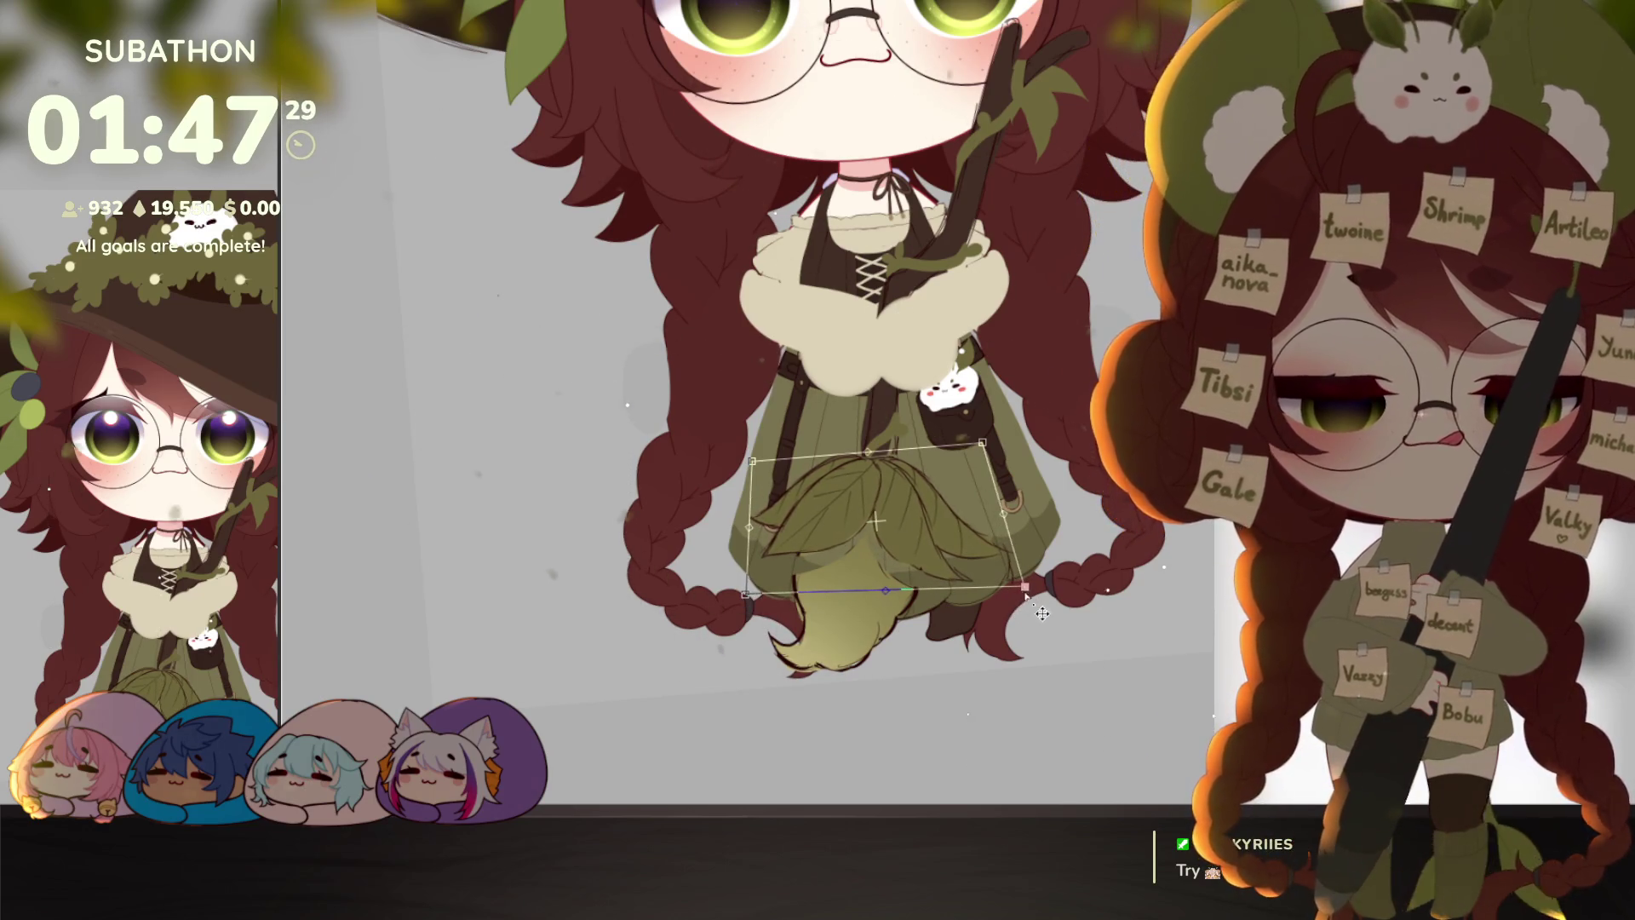
pyautogui.press('Return')
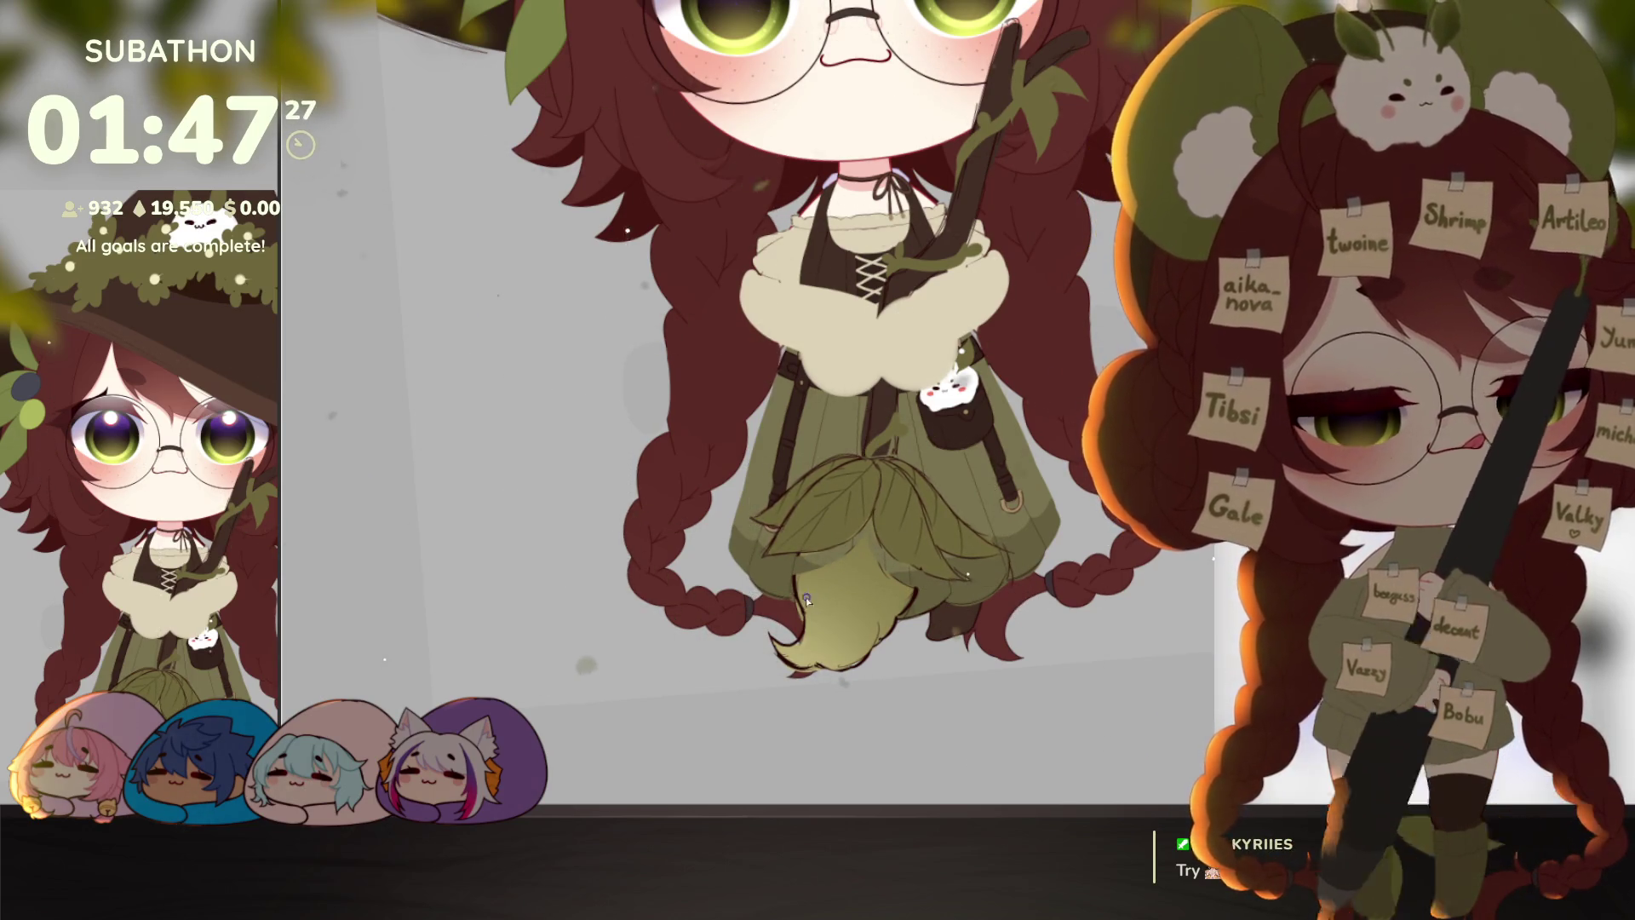
pyautogui.scroll(2, 809, 601)
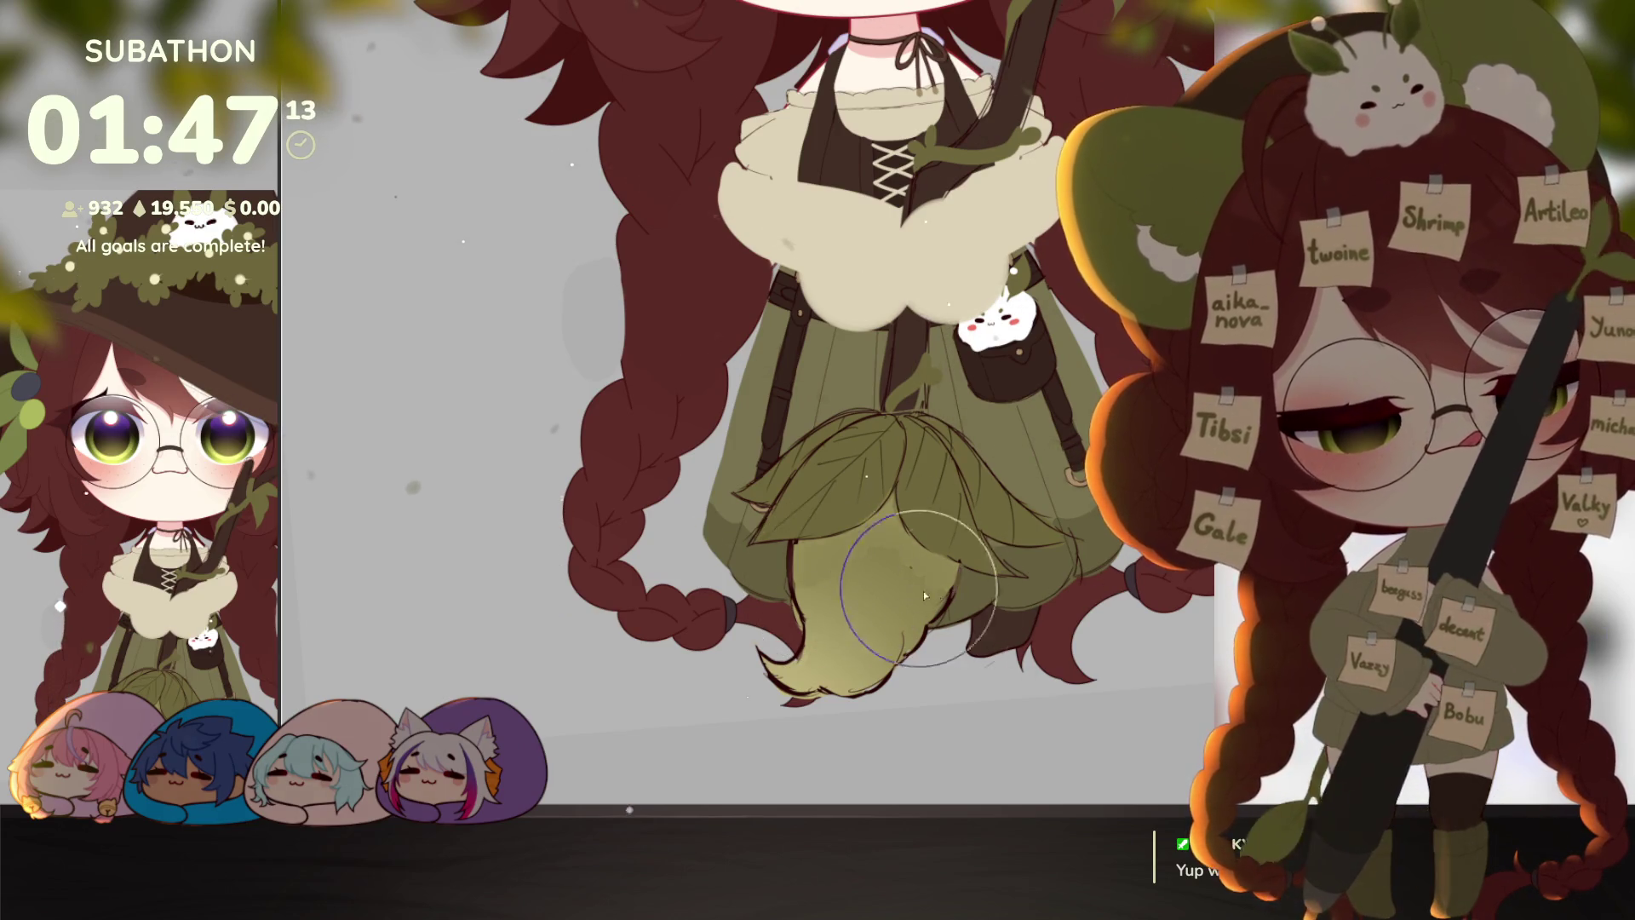
# Step: Smooth the green shading on the lower leaves with a blending brush, then review the dress and braids
pyautogui.moveTo(881, 592)
pyautogui.mouseDown()
pyautogui.moveTo(935, 579)
pyautogui.moveTo(829, 672)
pyautogui.mouseUp()
pyautogui.keyDown('ctrl'); pyautogui.keyDown('alt'); pyautogui.click(992, 670); pyautogui.keyUp('alt'); pyautogui.keyUp('ctrl')
pyautogui.keyDown('ctrl'); pyautogui.keyDown('alt'); pyautogui.click(992, 670); pyautogui.keyUp('alt'); pyautogui.keyUp('ctrl')
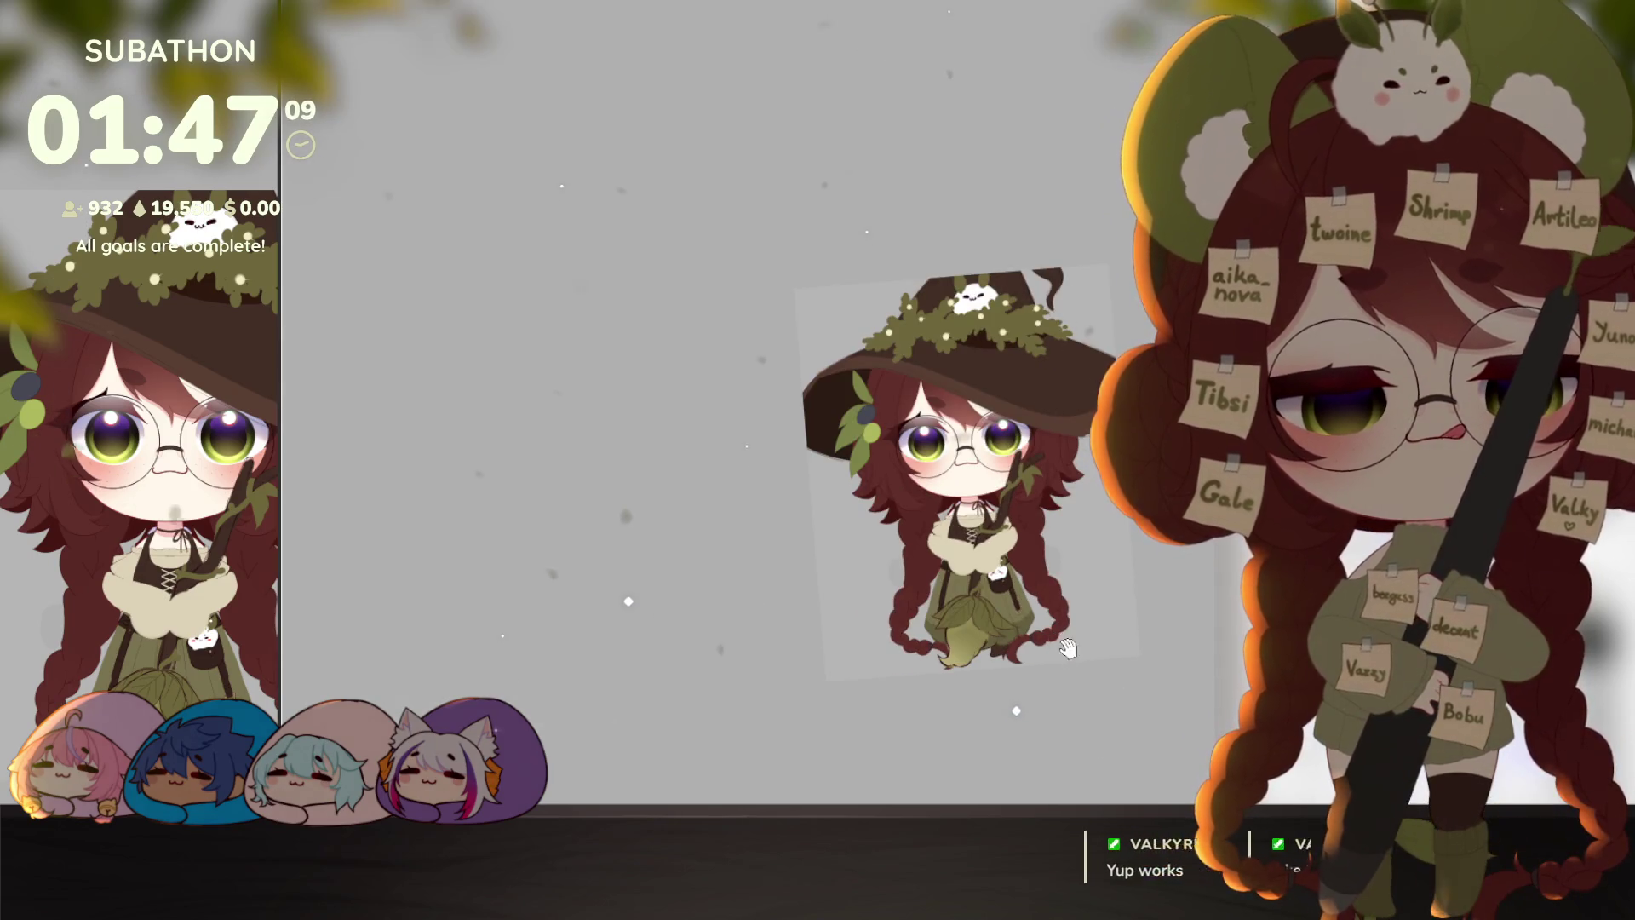
pyautogui.moveTo(1141, 613); pyautogui.dragTo(1072, 545)
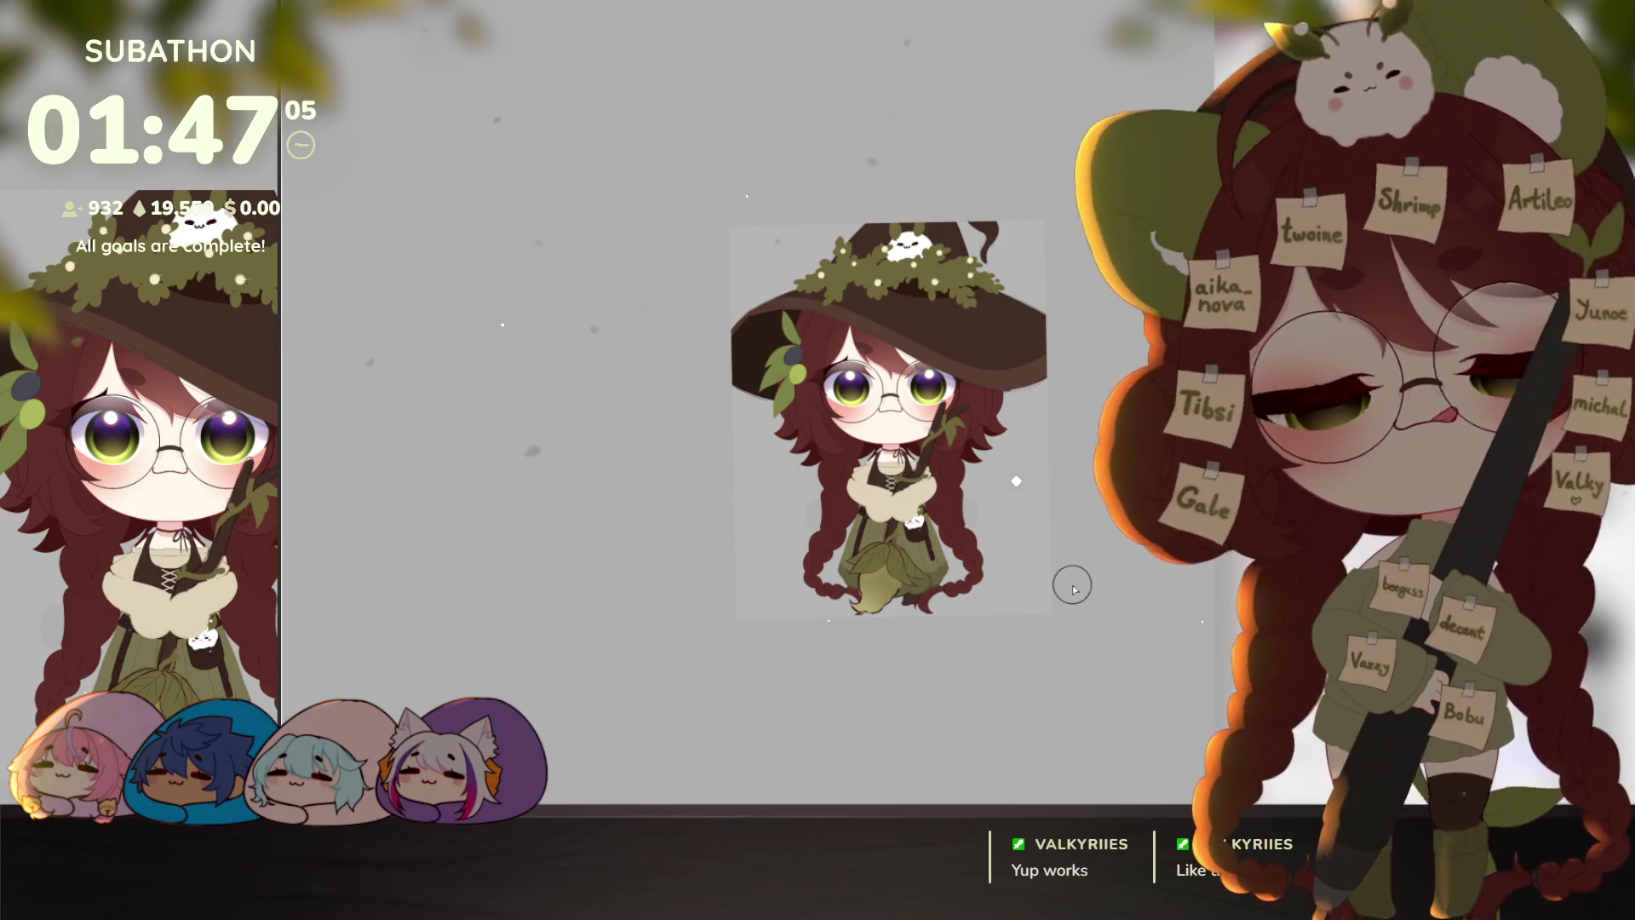
pyautogui.keyDown('ctrl'); pyautogui.click(882, 610); pyautogui.keyUp('ctrl')
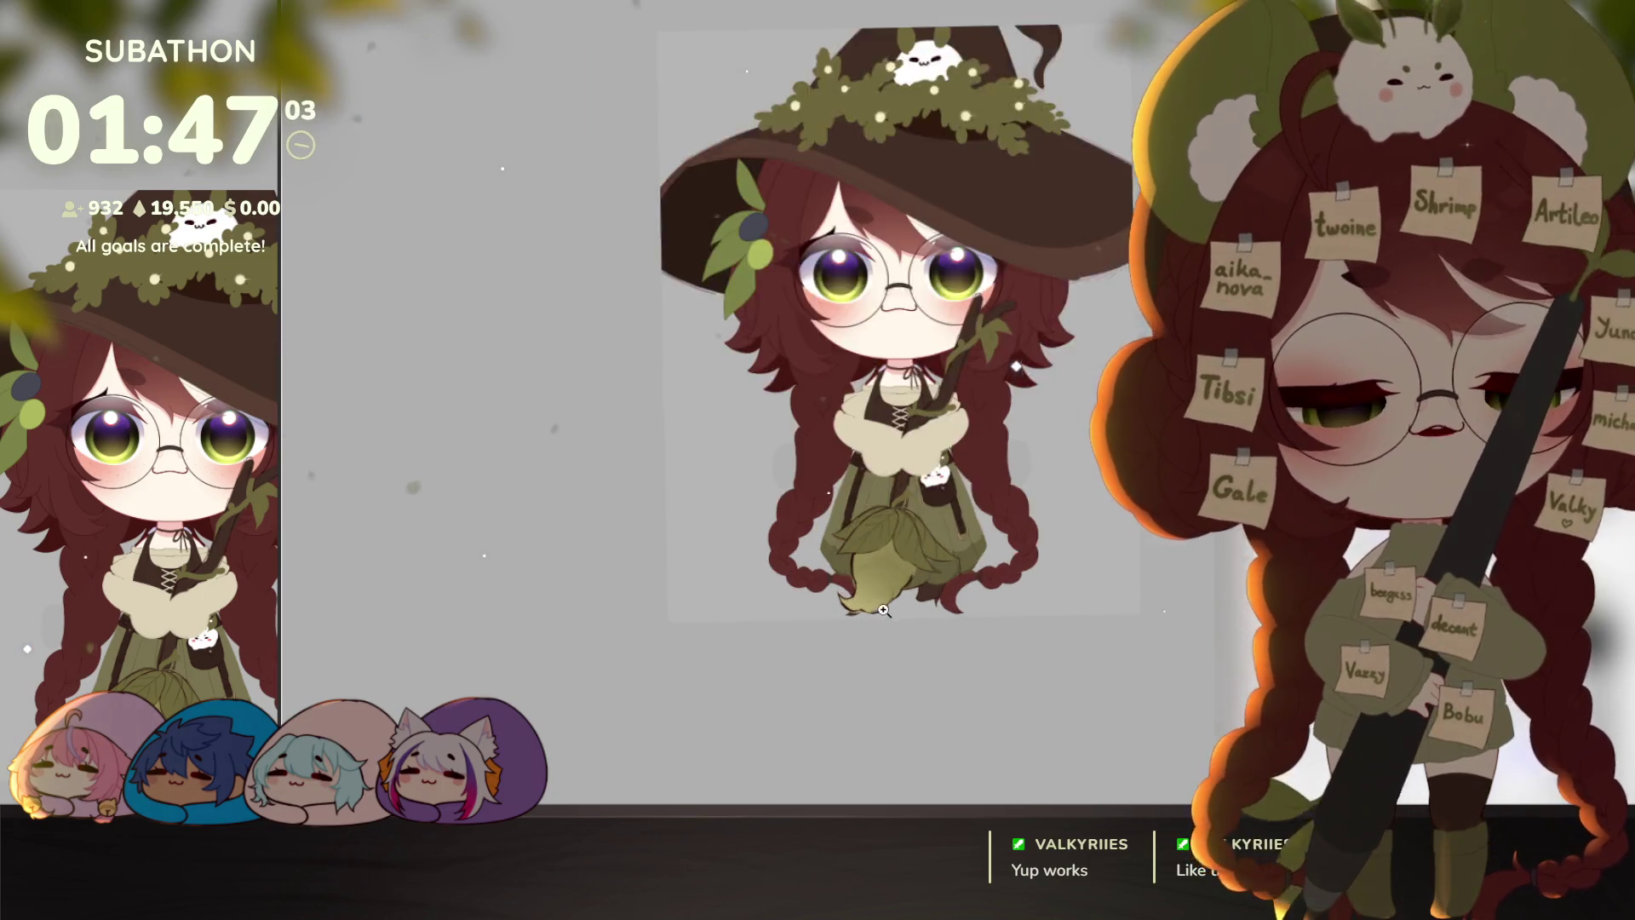
pyautogui.keyDown('ctrl'); pyautogui.click(882, 609); pyautogui.keyUp('ctrl')
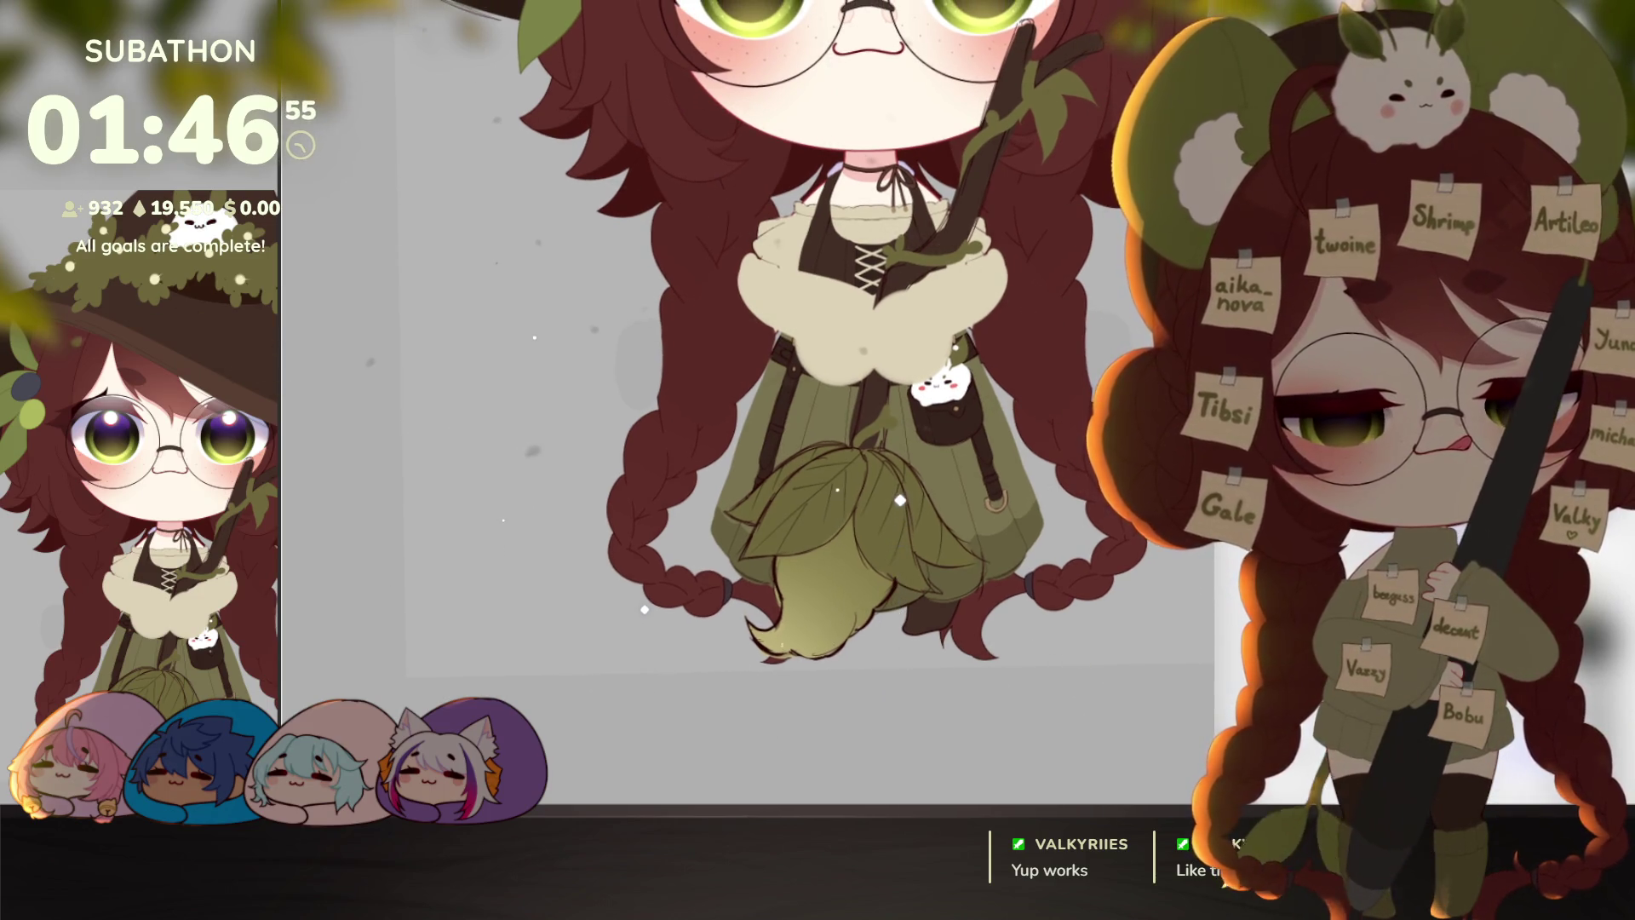
pyautogui.moveTo(1069, 696); pyautogui.dragTo(1033, 729)
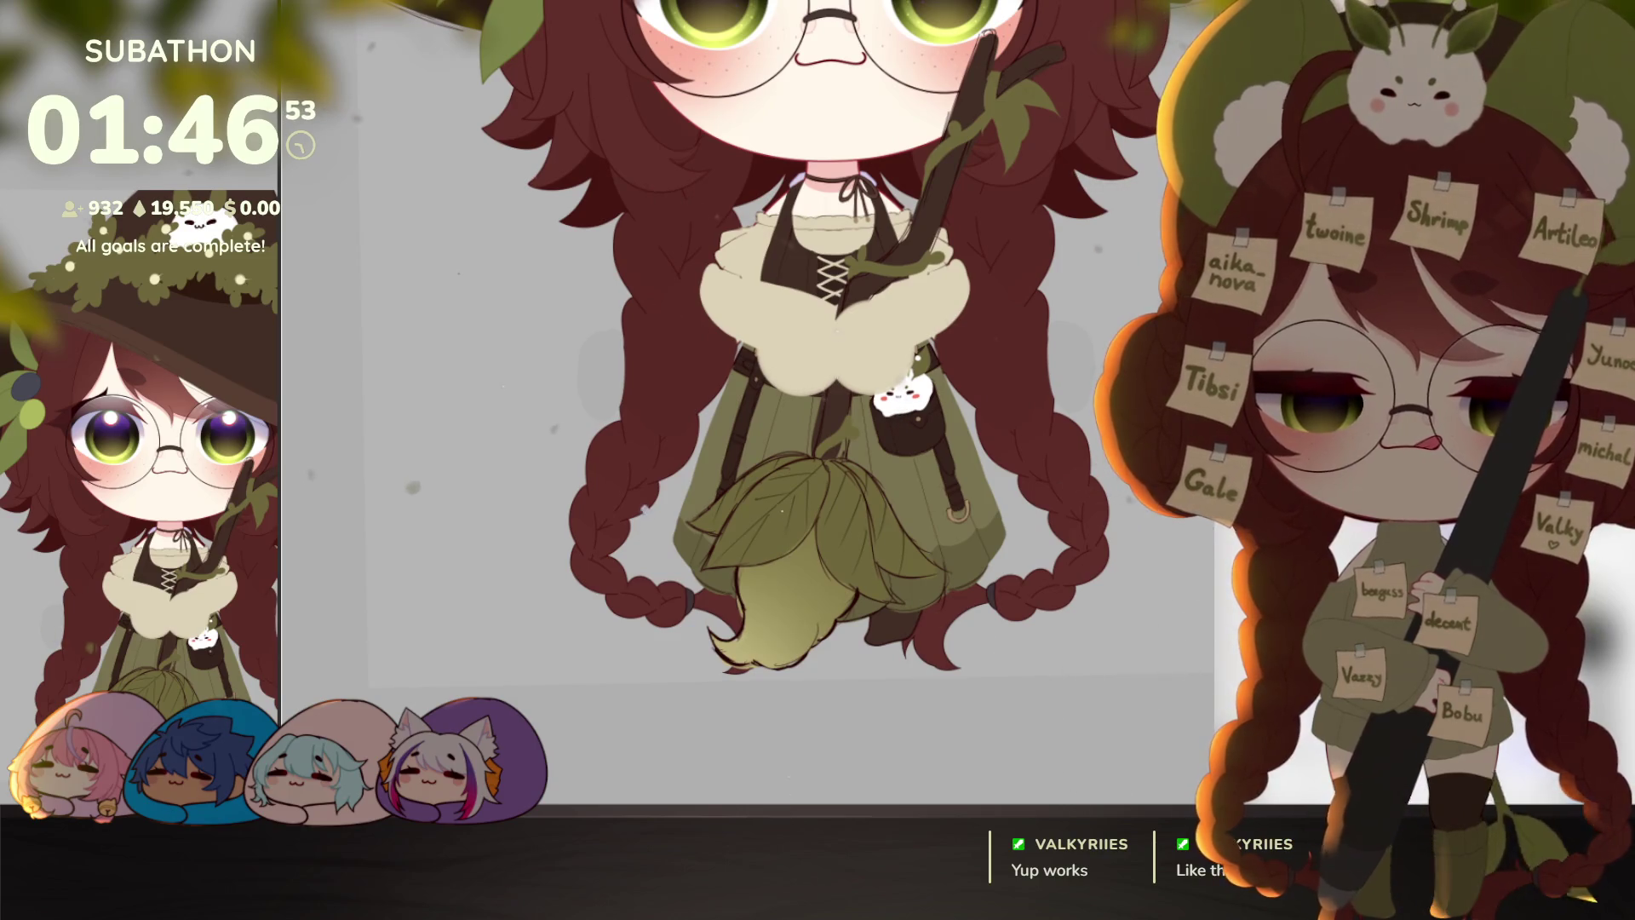
pyautogui.scroll(5, 848, 463)
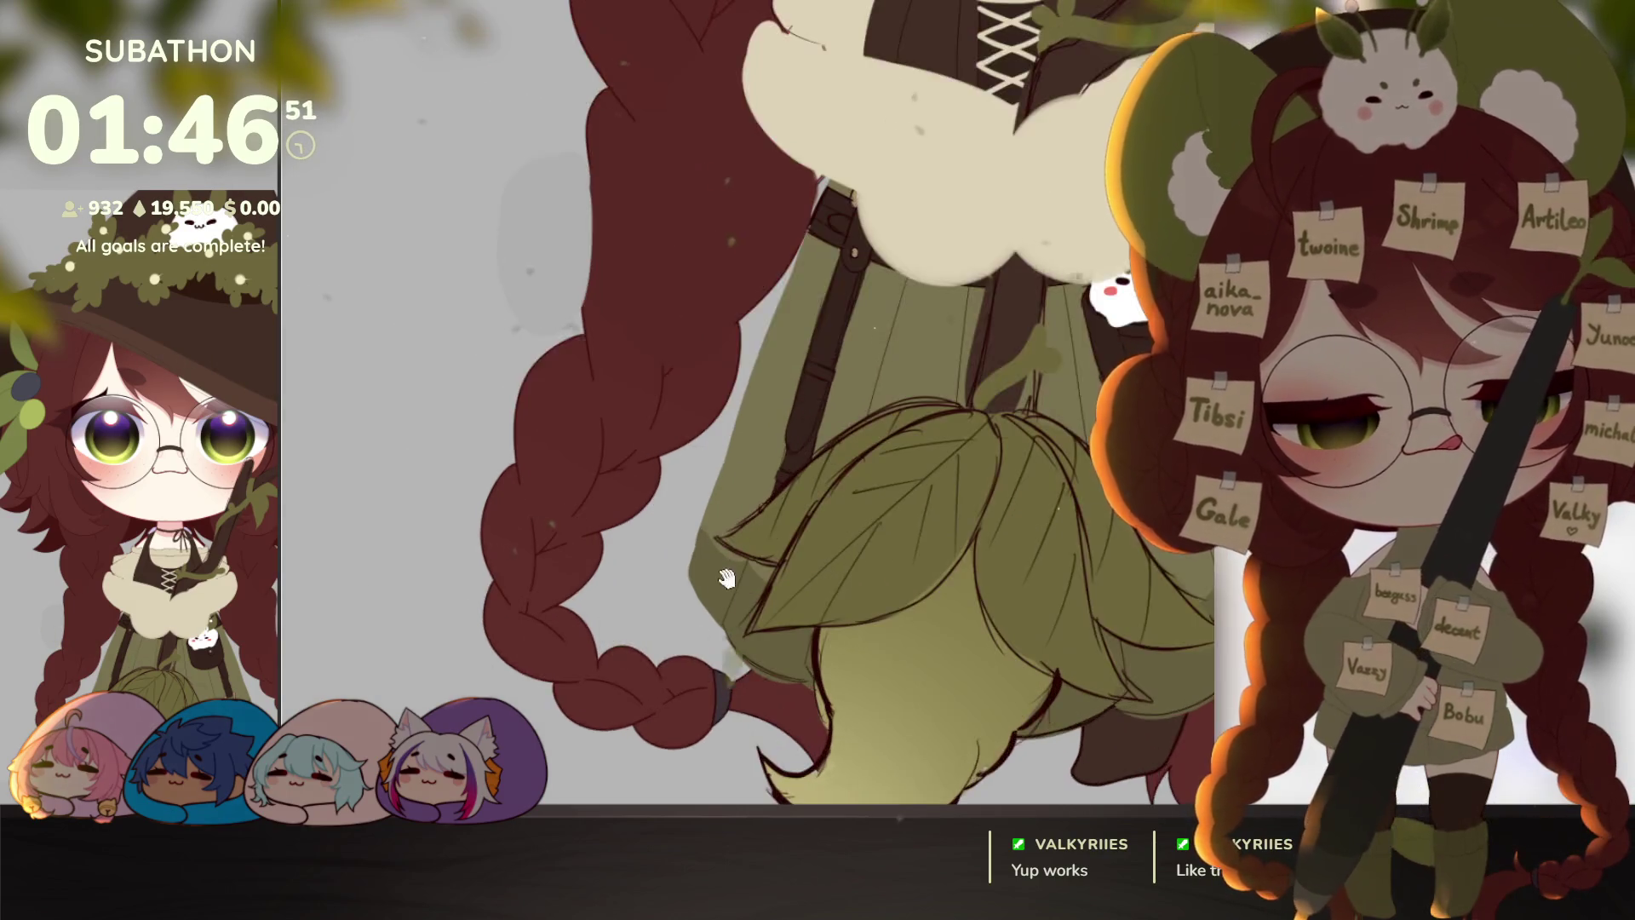
# Step: Skew the leaf bundle using its top-left, lower-left and upper-right corners, then show the whole witch
pyautogui.moveTo(750, 619)
pyautogui.mouseDown()
pyautogui.moveTo(860, 503)
pyautogui.moveTo(937, 466)
pyautogui.mouseUp()
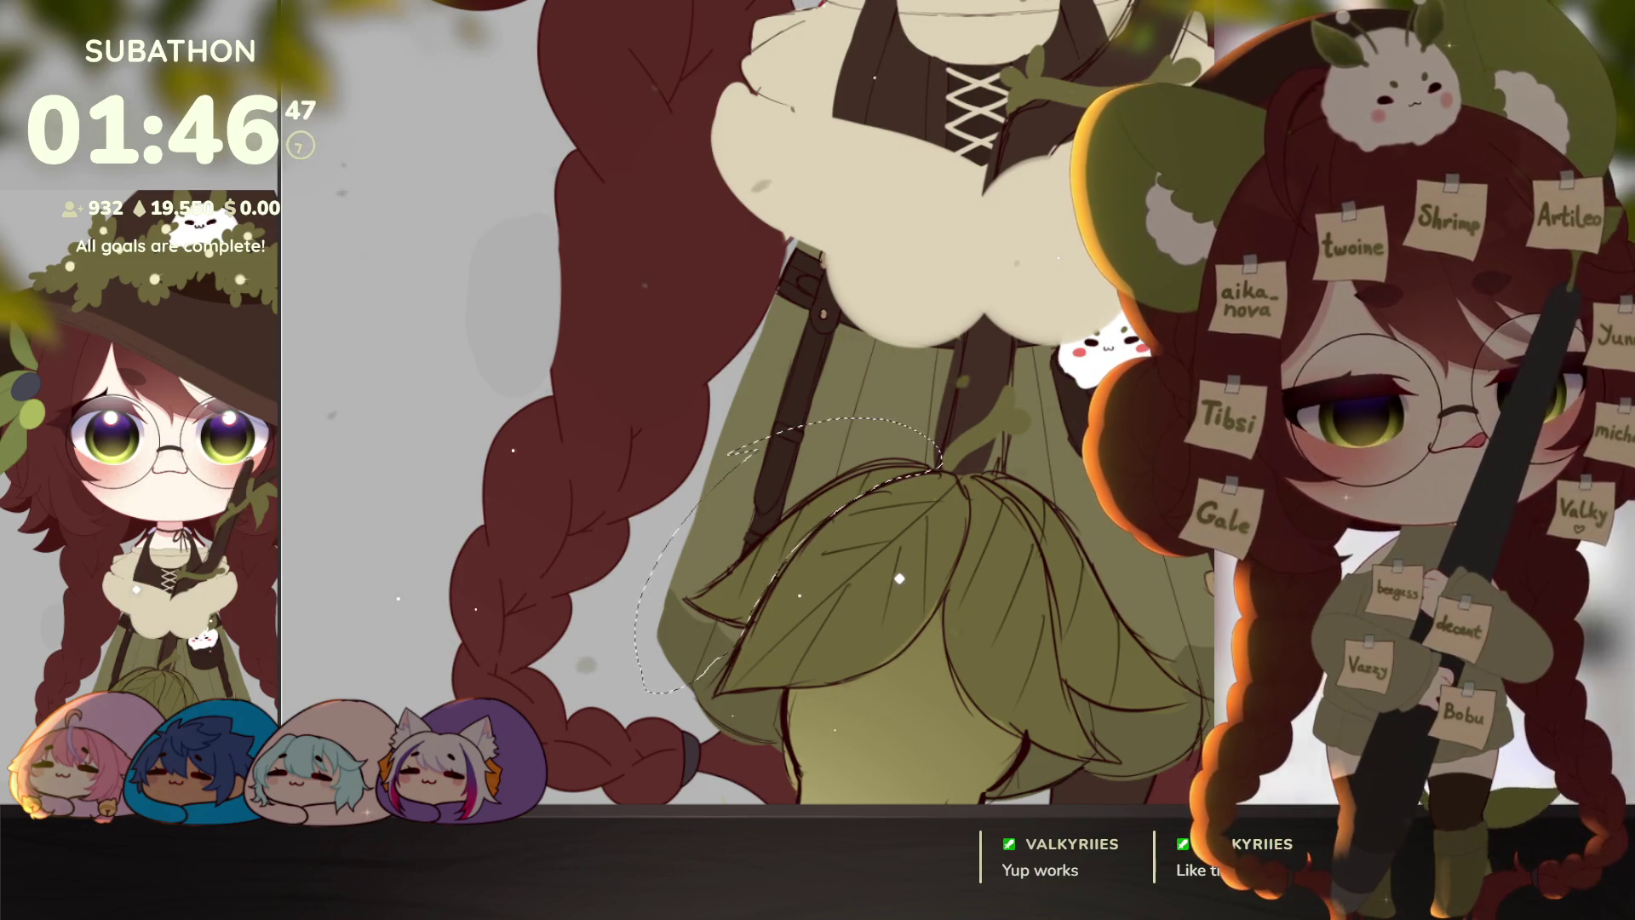
pyautogui.hotkey('ctrl', 't')
pyautogui.moveTo(678, 441); pyautogui.dragTo(670, 435)
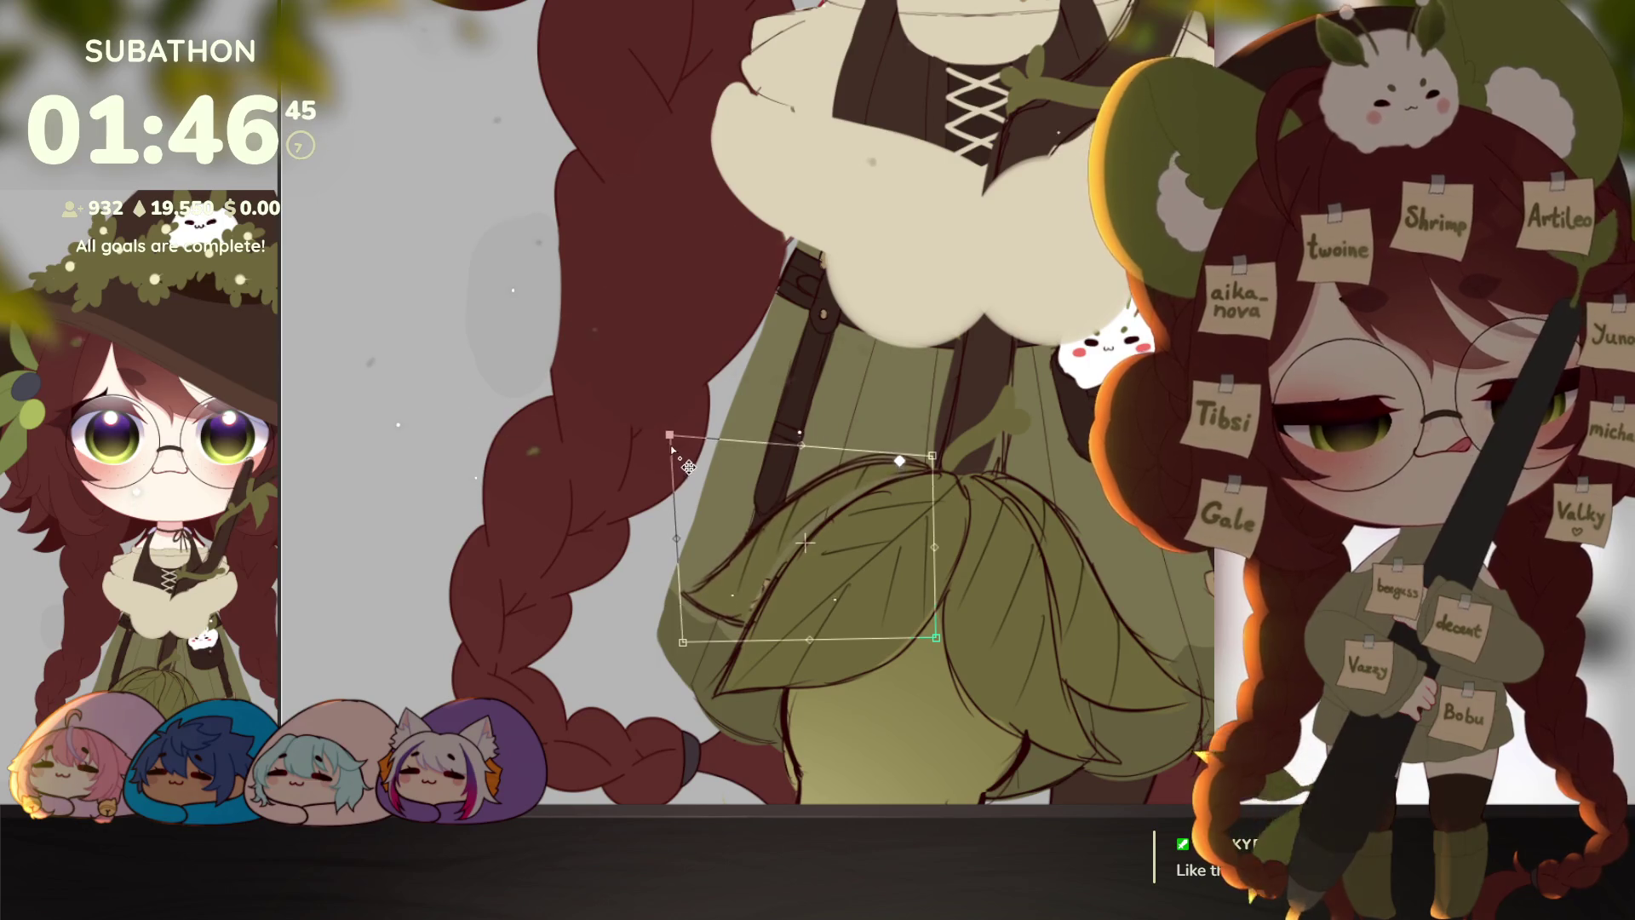
pyautogui.moveTo(682, 641); pyautogui.dragTo(667, 623)
pyautogui.moveTo(931, 456); pyautogui.dragTo(938, 461)
pyautogui.press('Return')
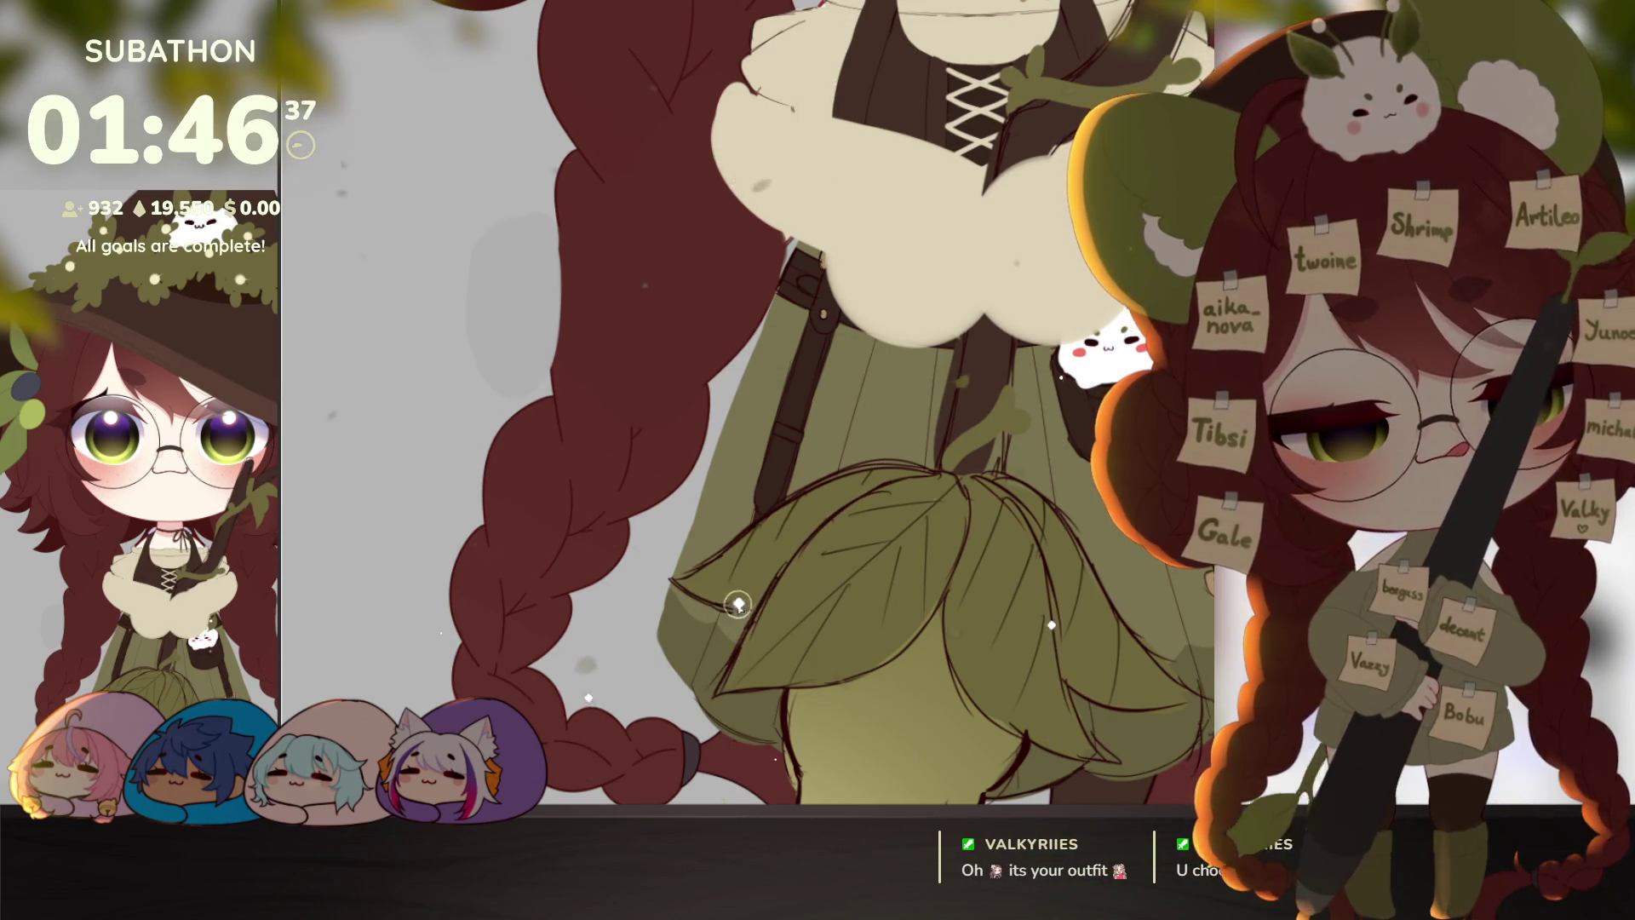
pyautogui.scroll(-5, 1171, 654)
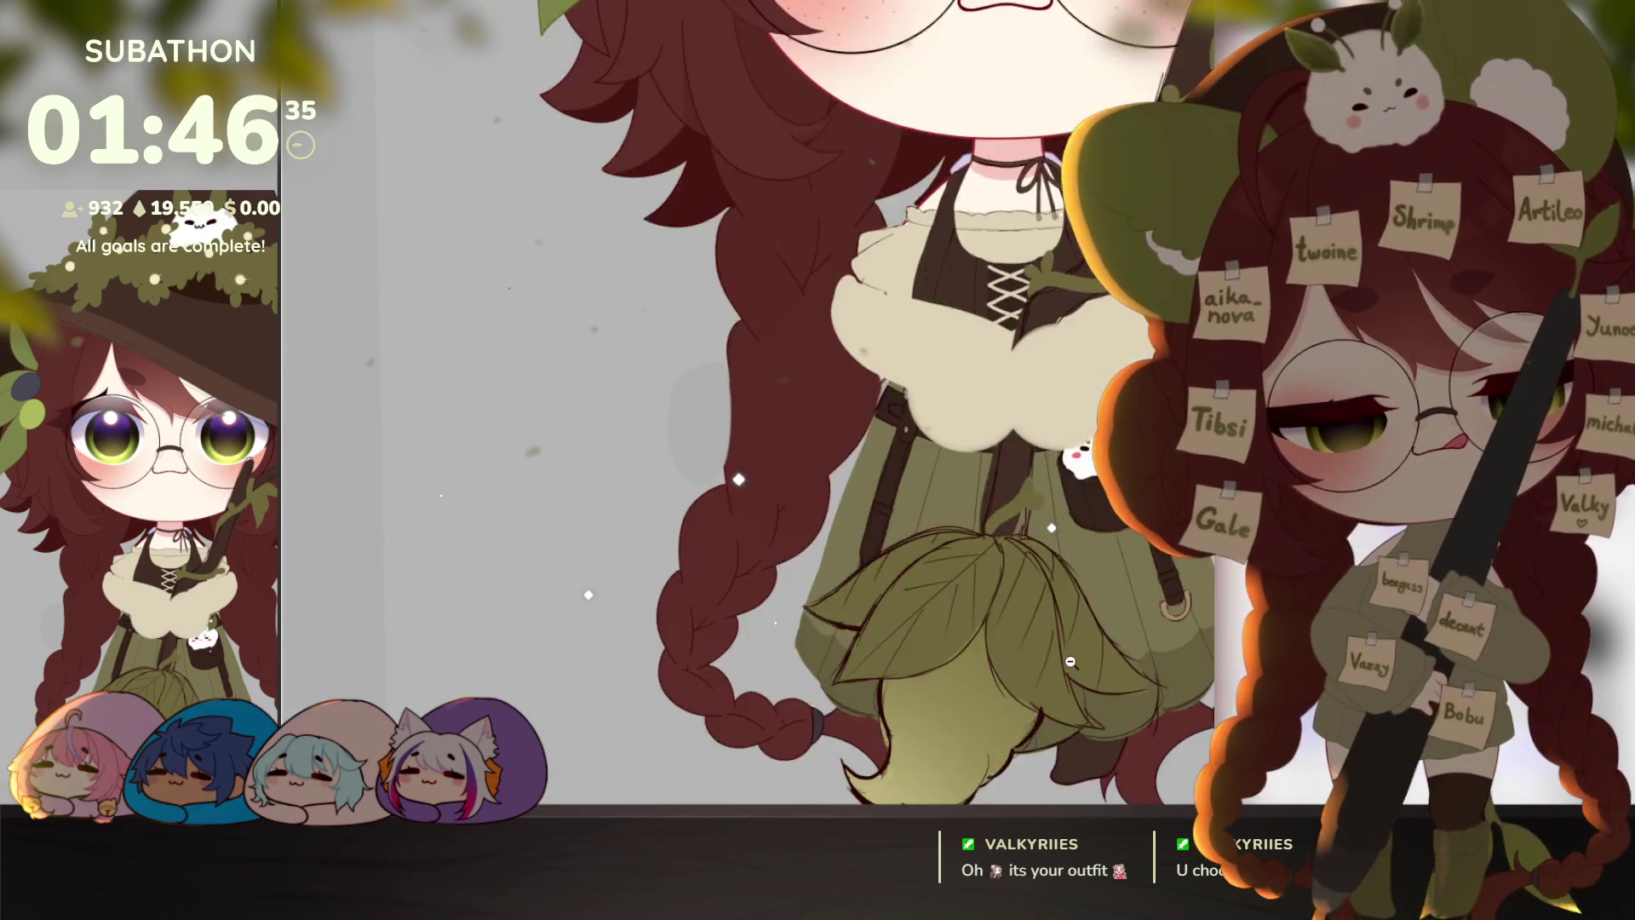
pyautogui.moveTo(1171, 654); pyautogui.dragTo(1135, 647)
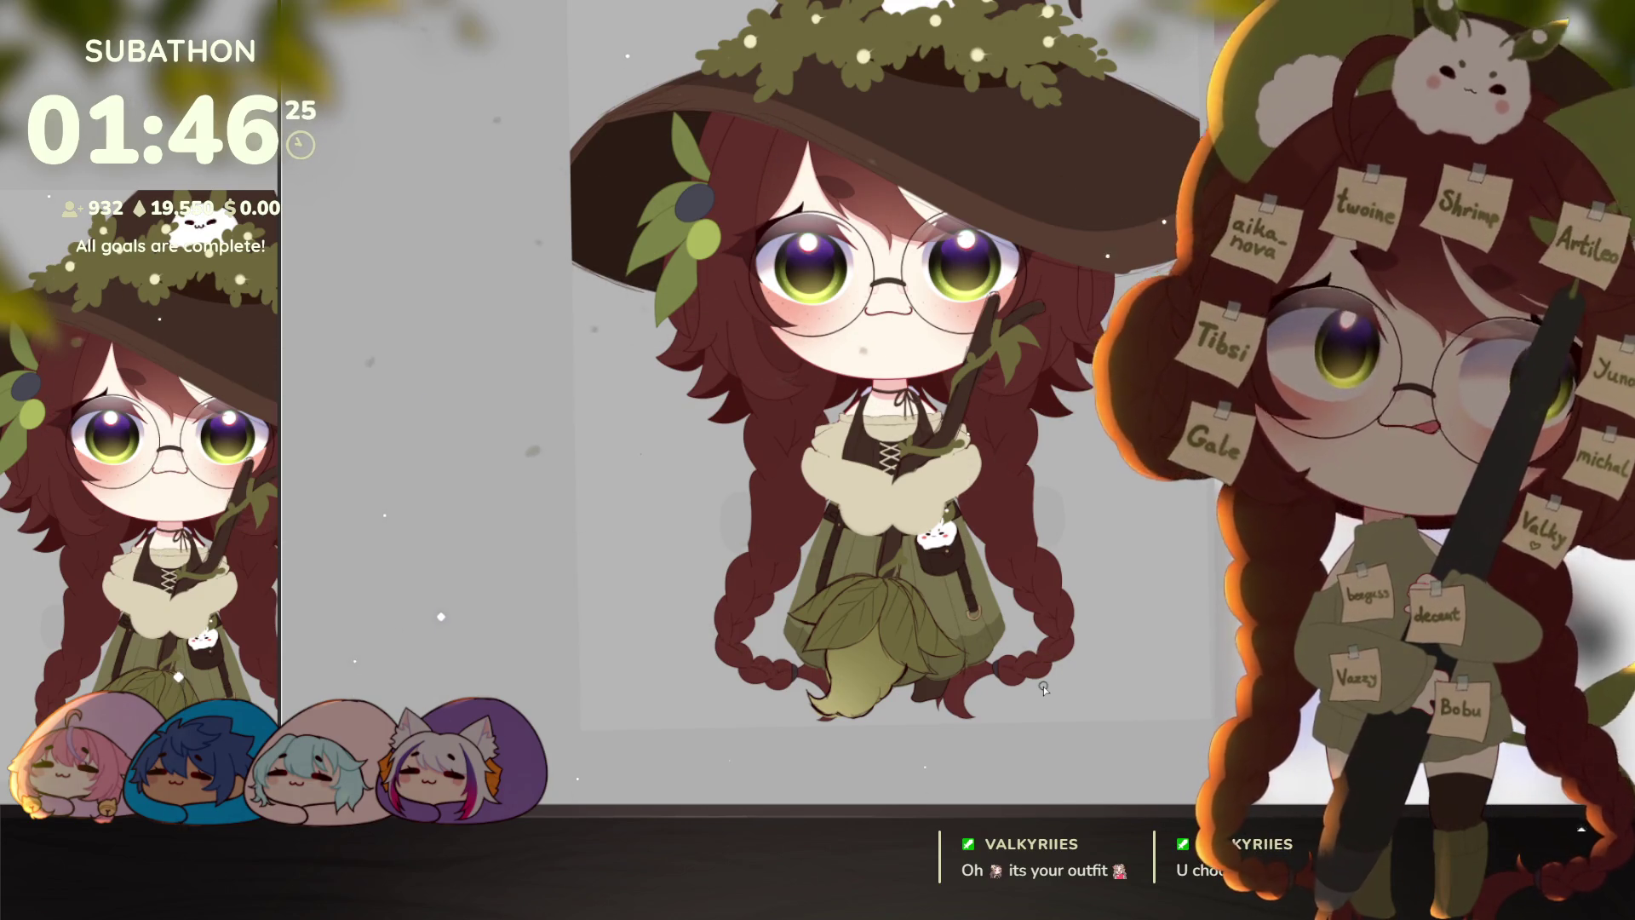
# Step: Hide the staff and broom so the witch's arms-out pose shows over the skirt and belt pouch
pyautogui.moveTo(1019, 618); pyautogui.dragTo(1006, 647)
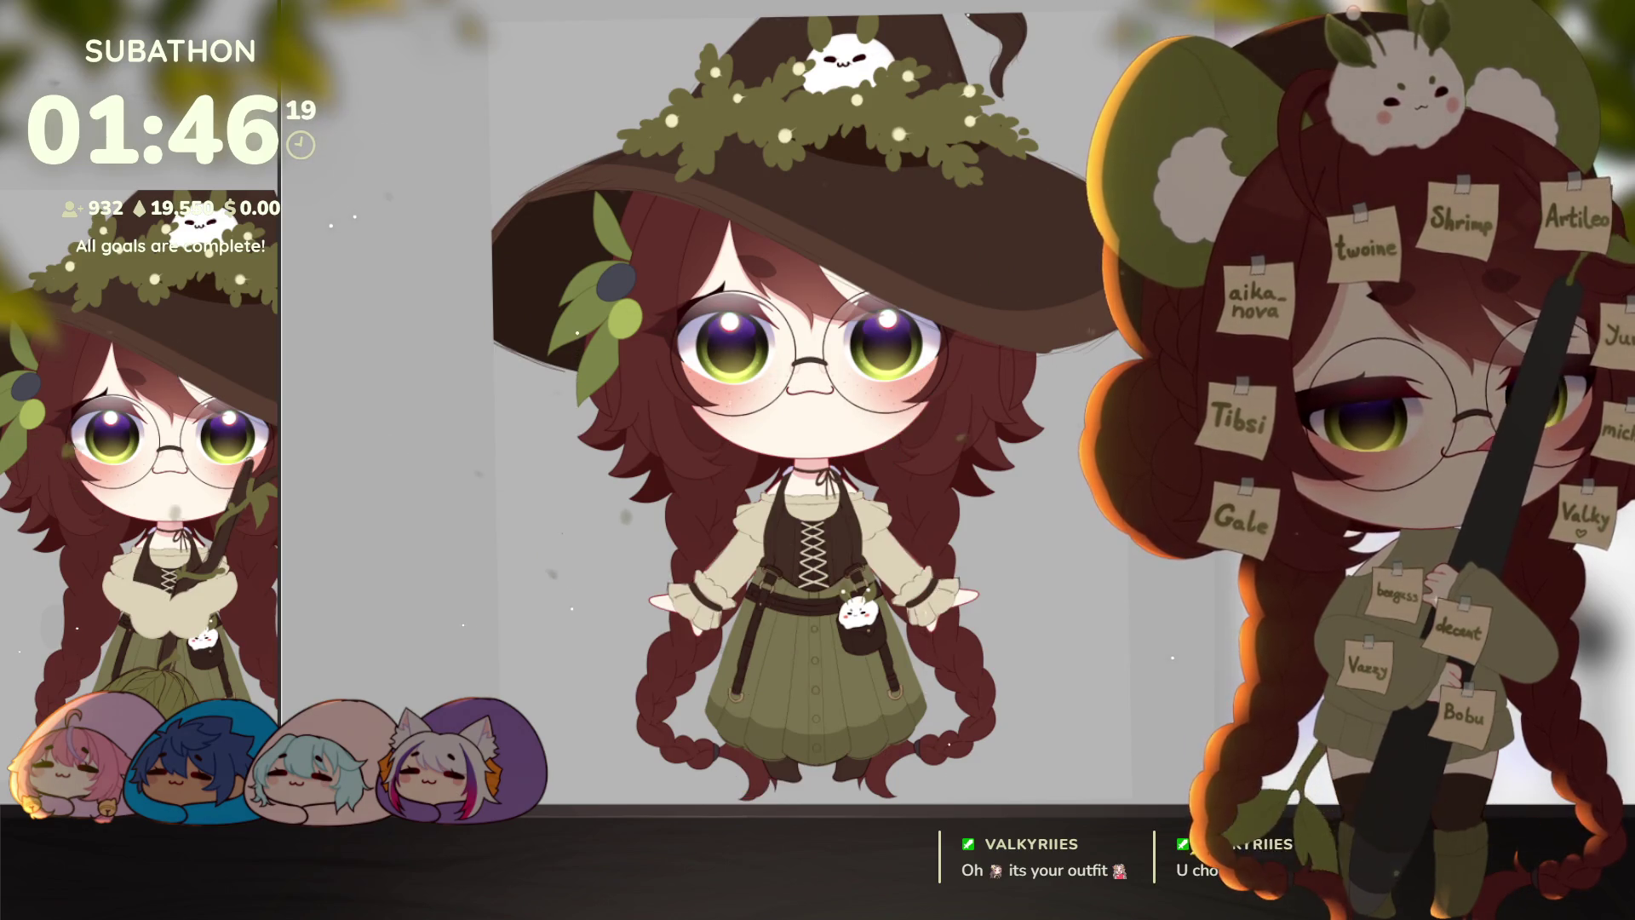
pyautogui.hotkey('ctrl', 'z')
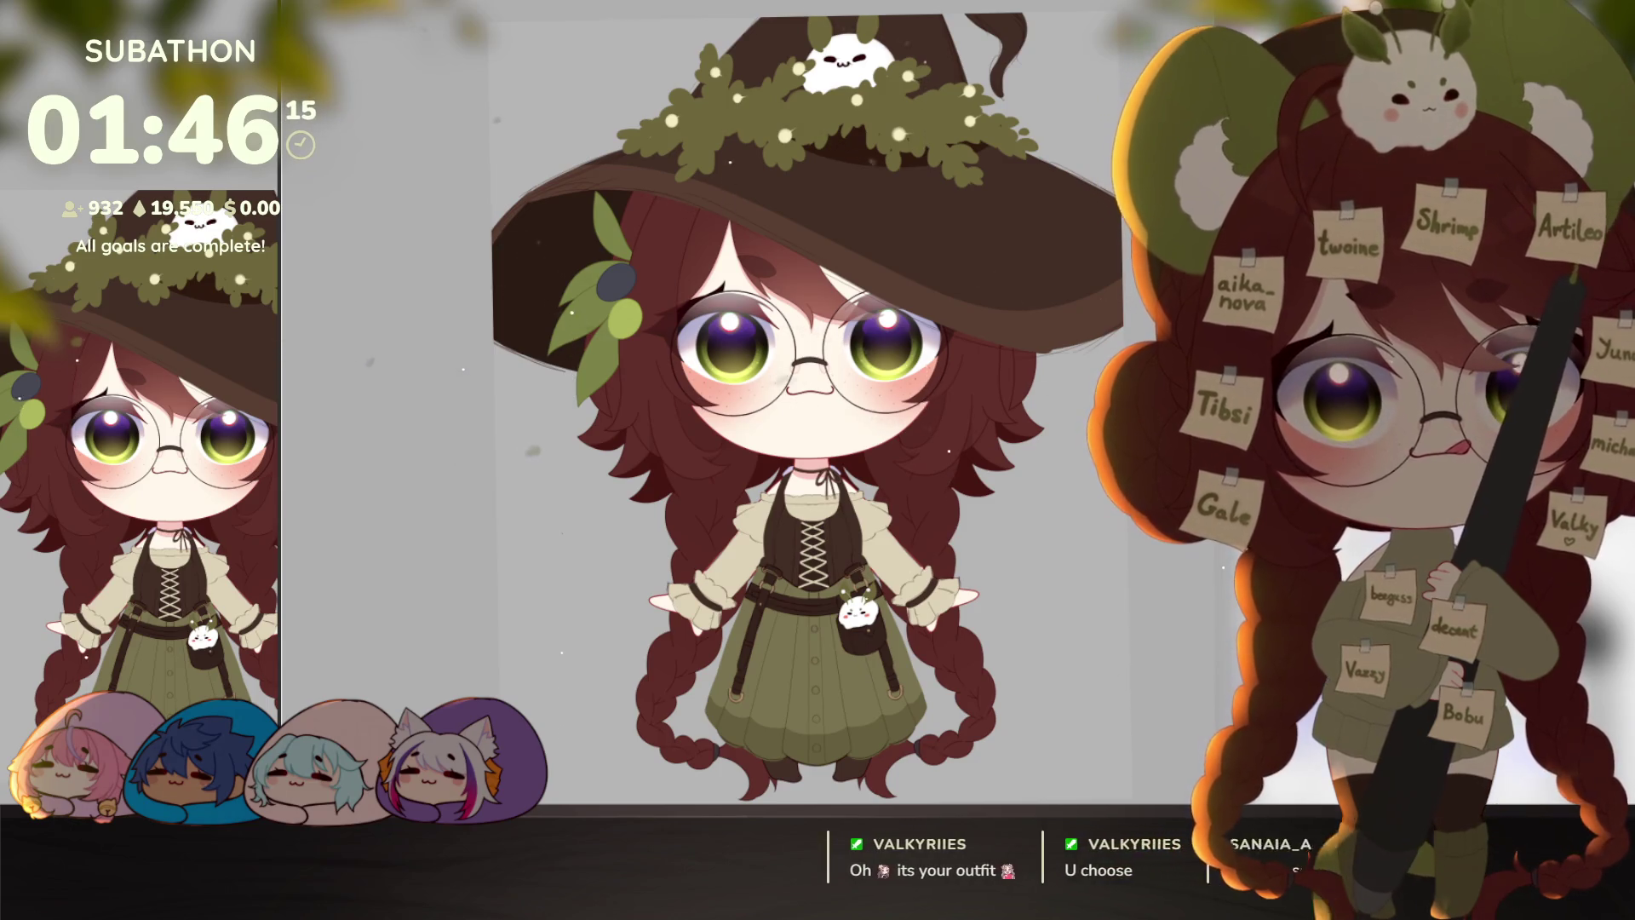
pyautogui.moveTo(1128, 624); pyautogui.dragTo(1047, 678)
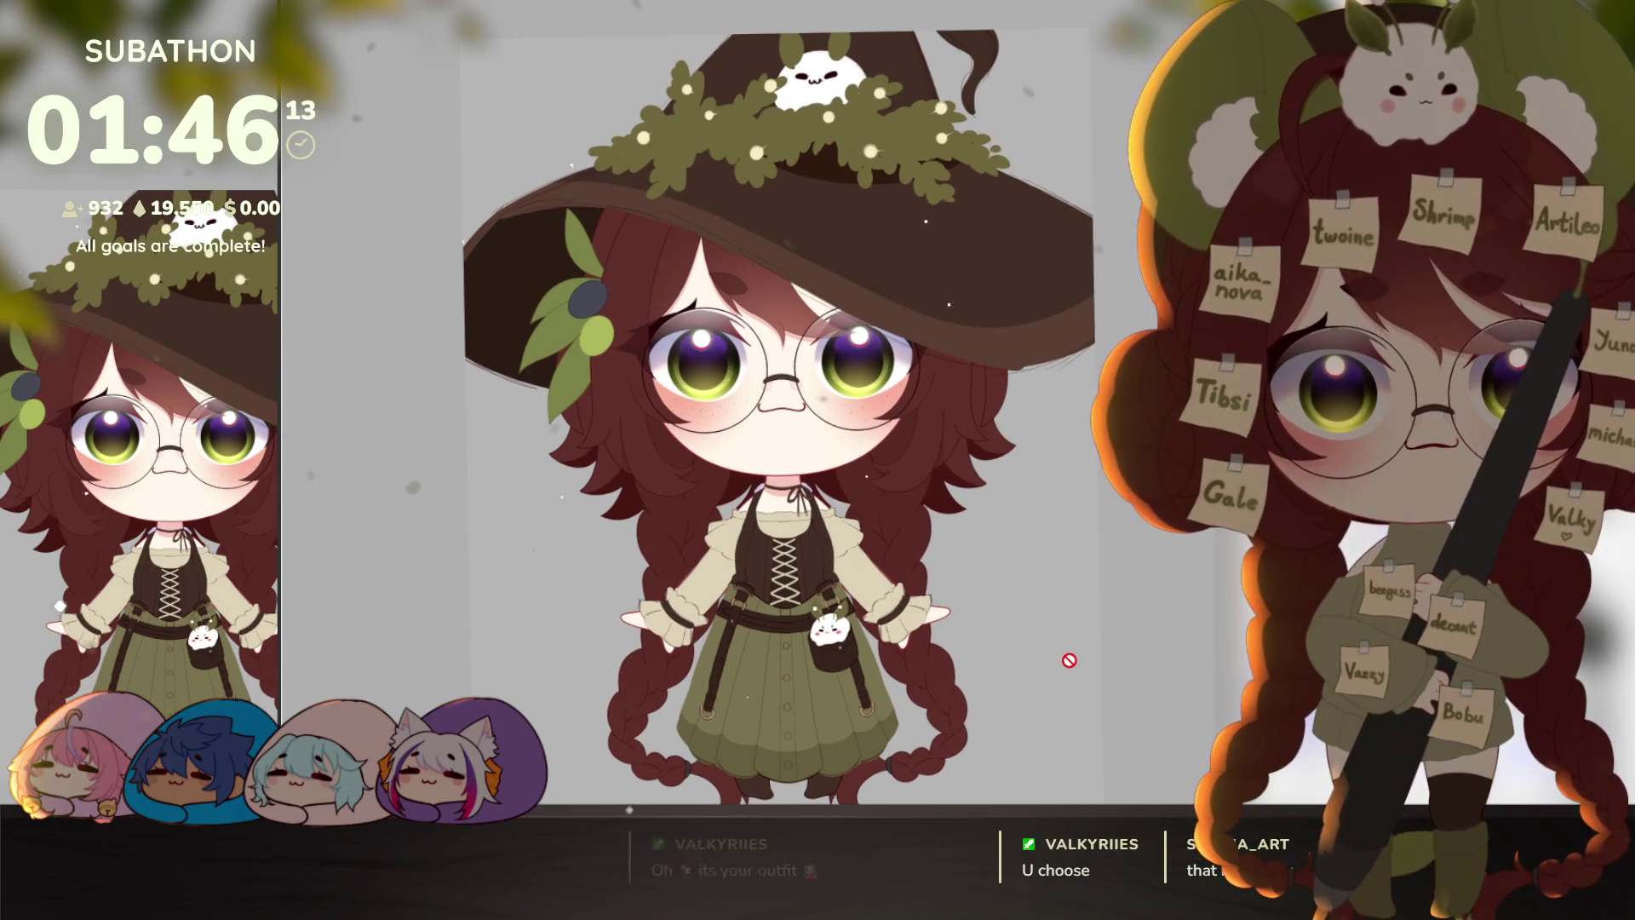
pyautogui.scroll(-2, 1097, 656)
pyautogui.moveTo(1124, 620); pyautogui.dragTo(1125, 635)
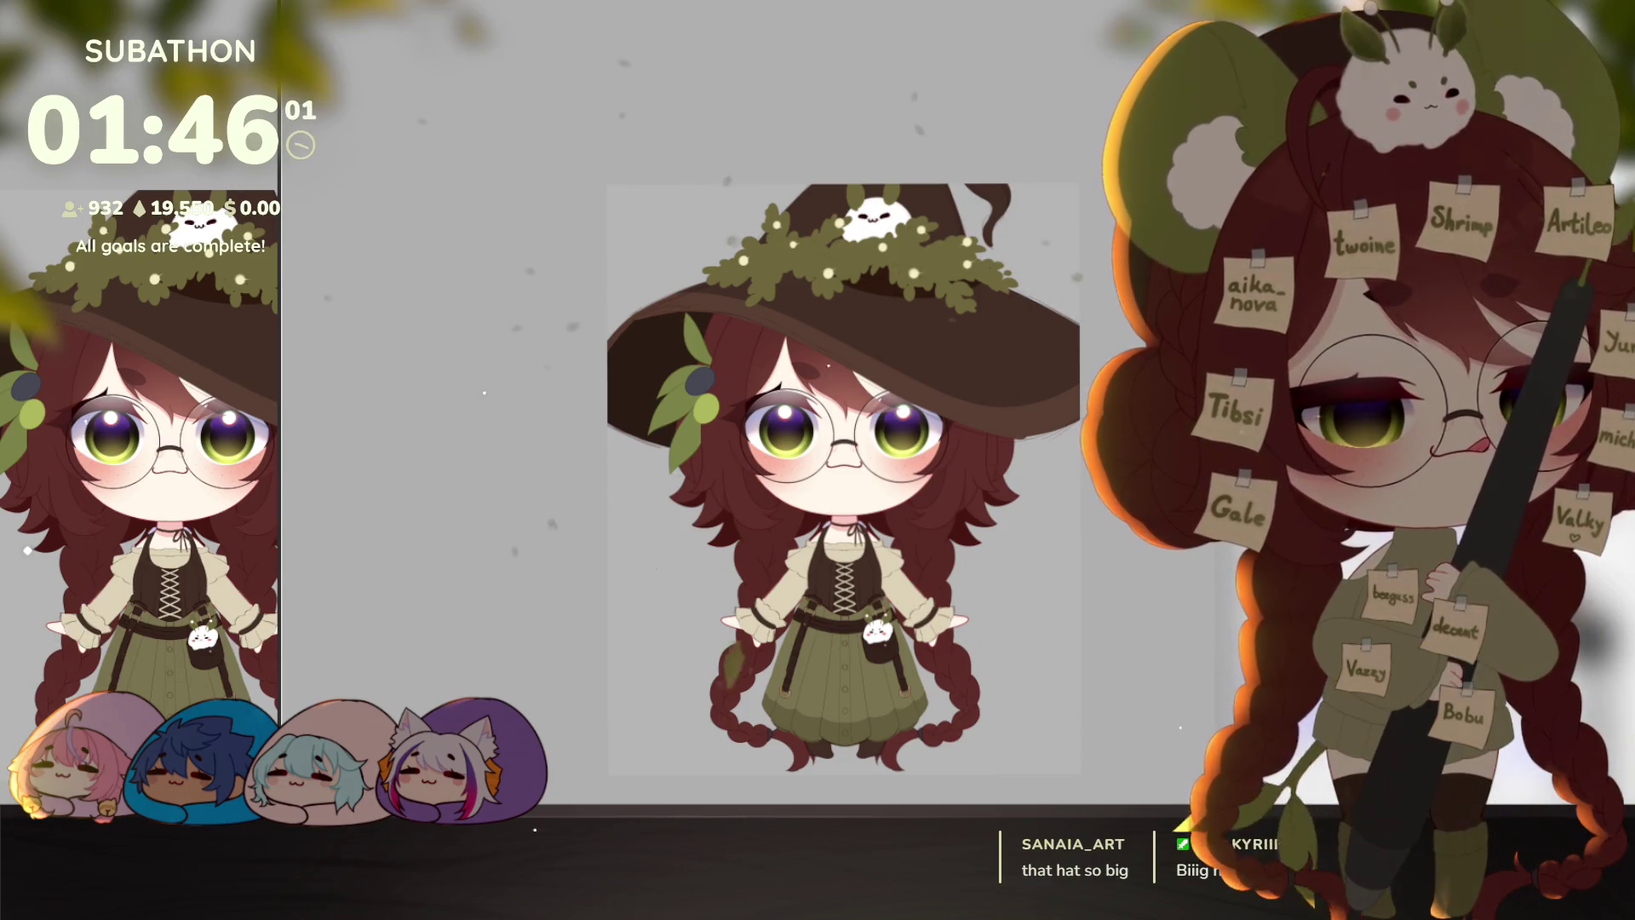
# Step: Shrink the moss-covered hat from its upper-right corner and move it up on her head
pyautogui.hotkey('ctrl', 't')
pyautogui.moveTo(1077, 198); pyautogui.dragTo(1059, 223)
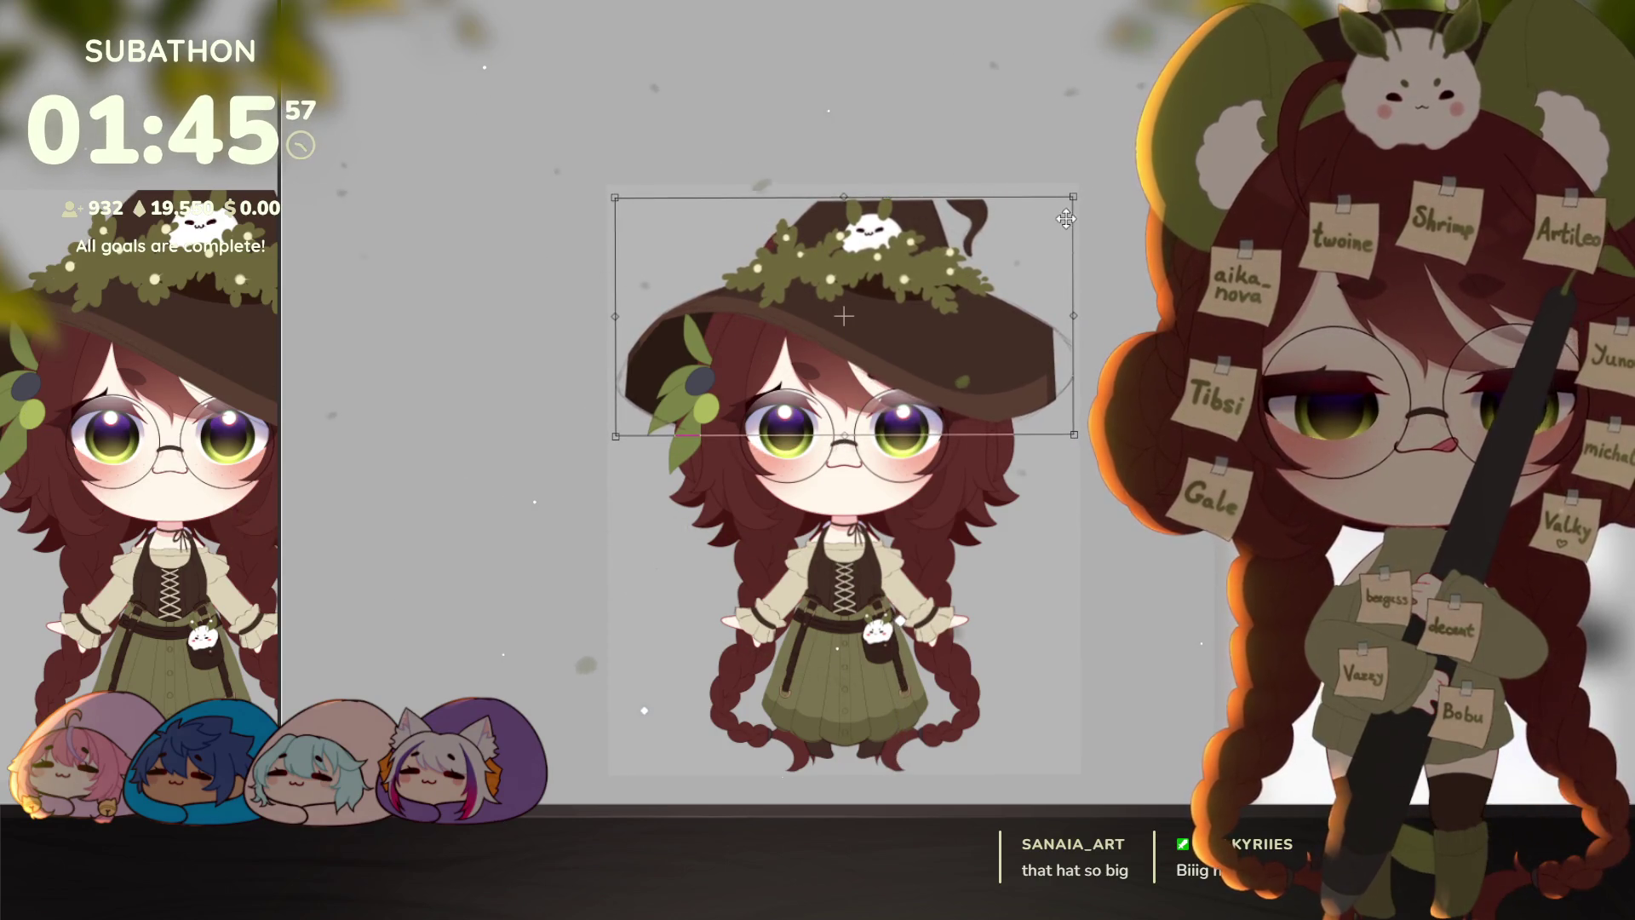
pyautogui.moveTo(1017, 308); pyautogui.dragTo(1021, 290)
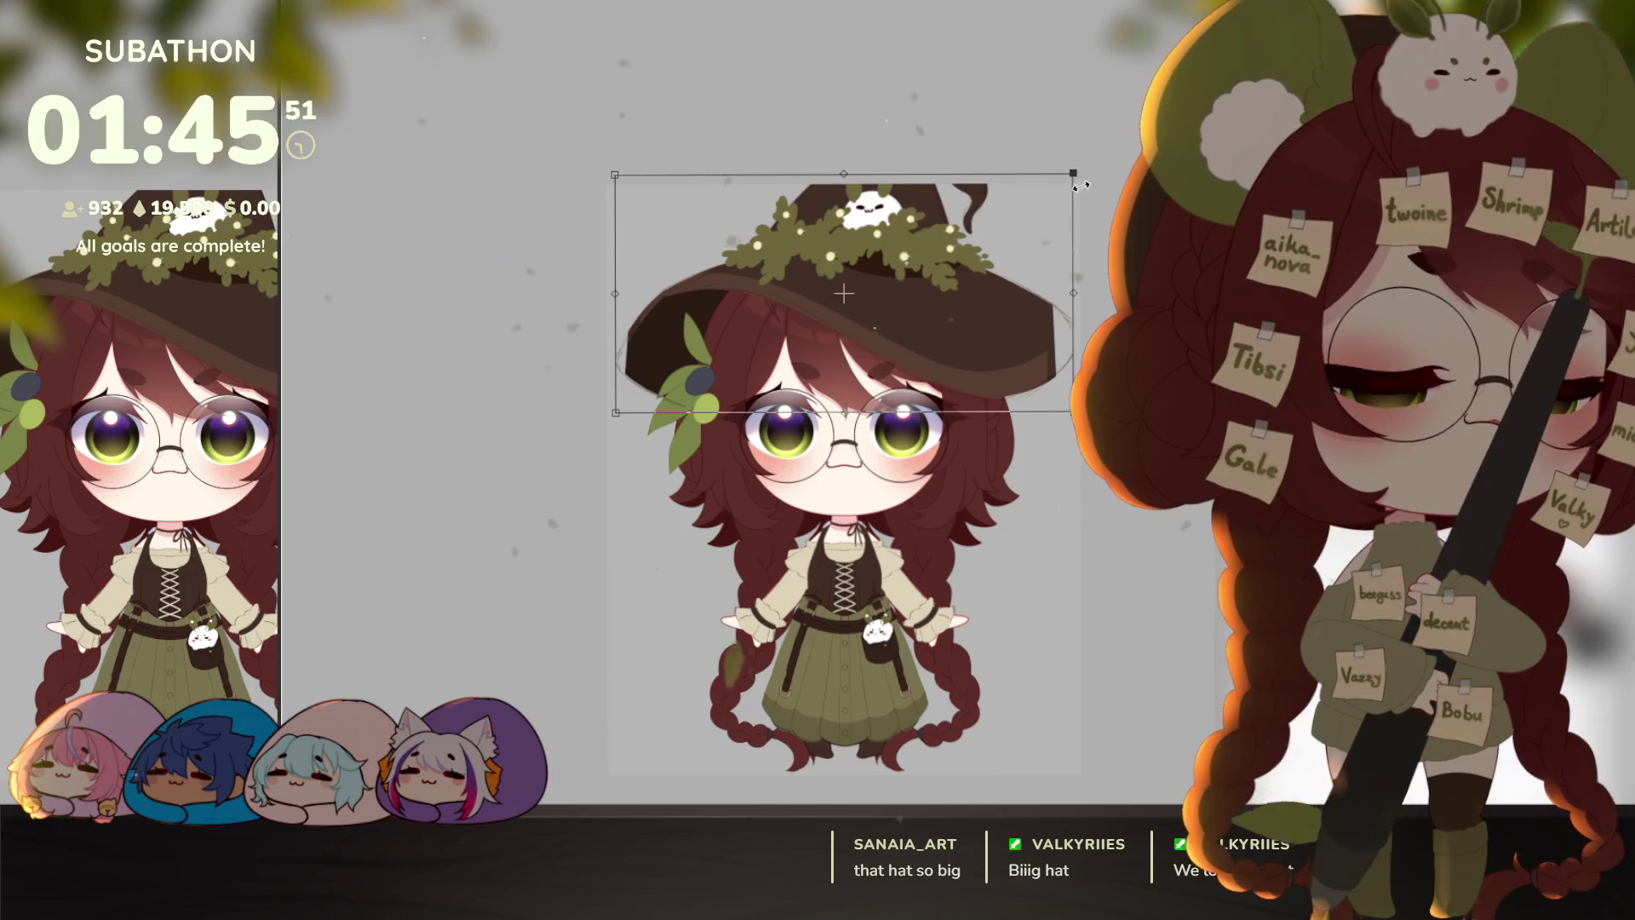
pyautogui.moveTo(1023, 304); pyautogui.dragTo(1003, 284)
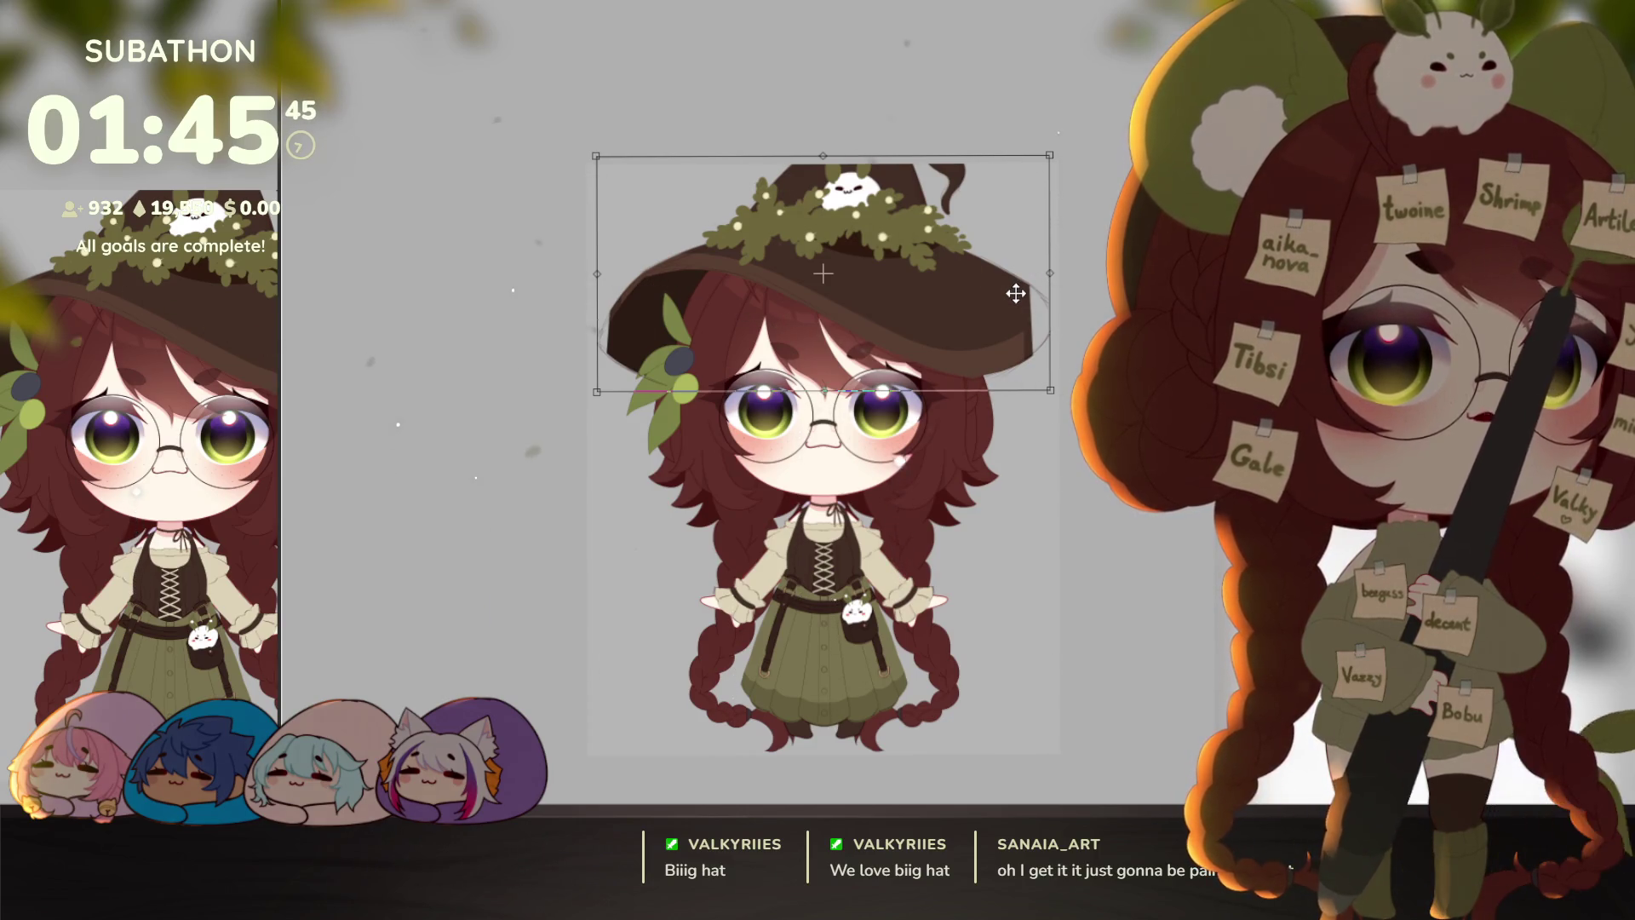
pyautogui.press('Return')
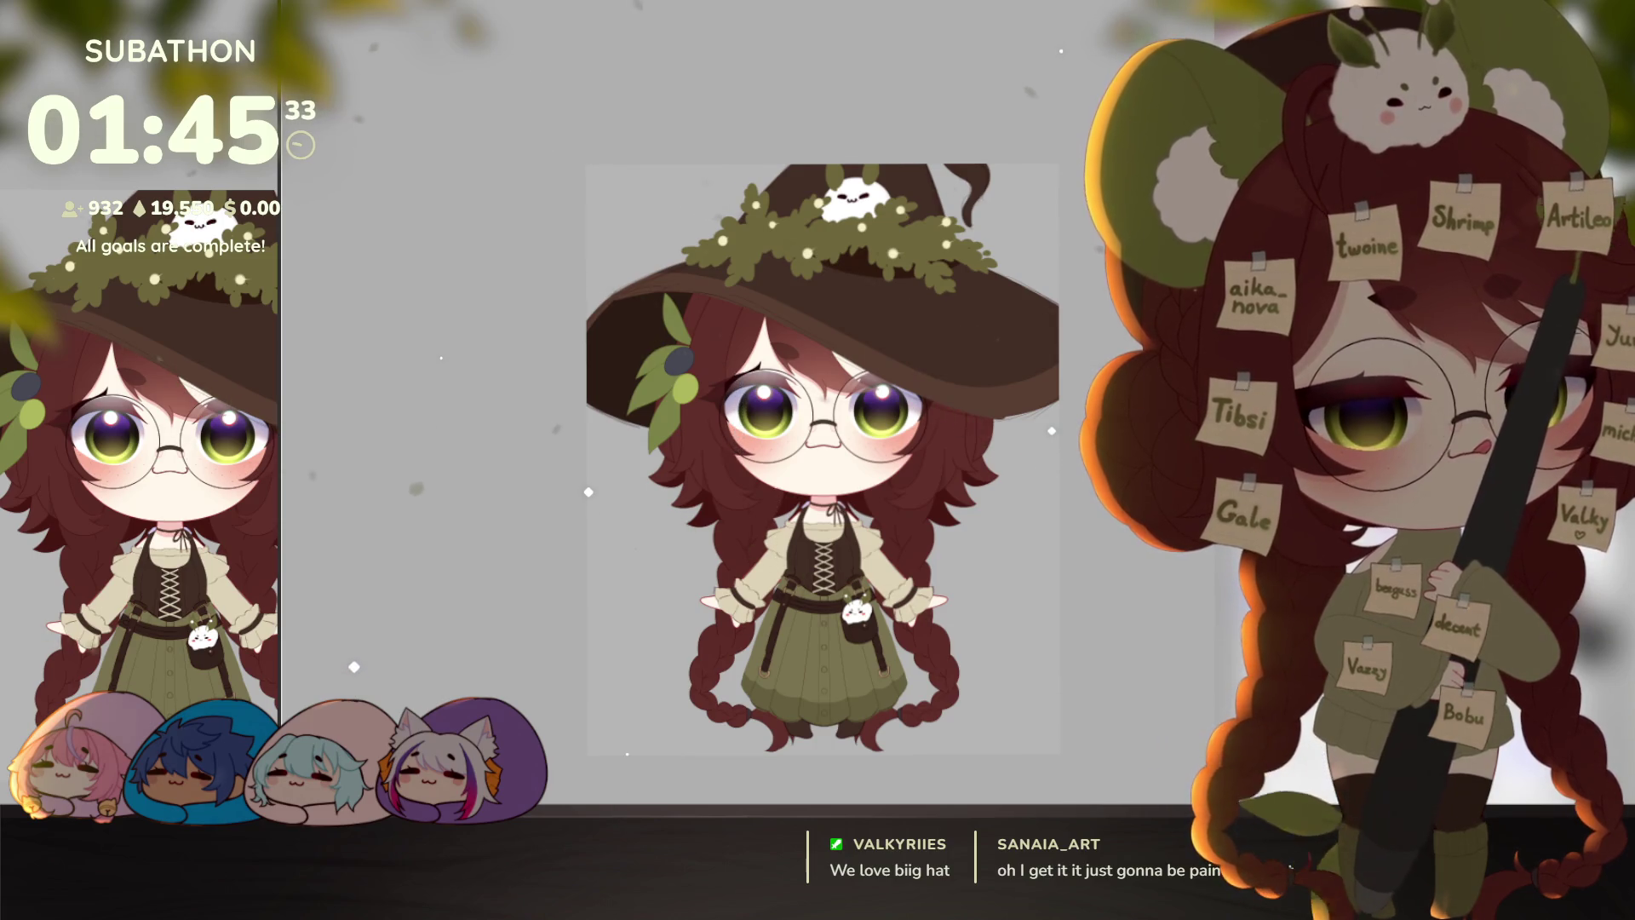
# Step: Fine-tune the hat's size and height with a second transform
pyautogui.hotkey('ctrl', 't')
pyautogui.moveTo(1056, 177)
pyautogui.mouseDown()
pyautogui.moveTo(1013, 201)
pyautogui.moveTo(1027, 175)
pyautogui.mouseUp()
pyautogui.moveTo(949, 271); pyautogui.dragTo(949, 251)
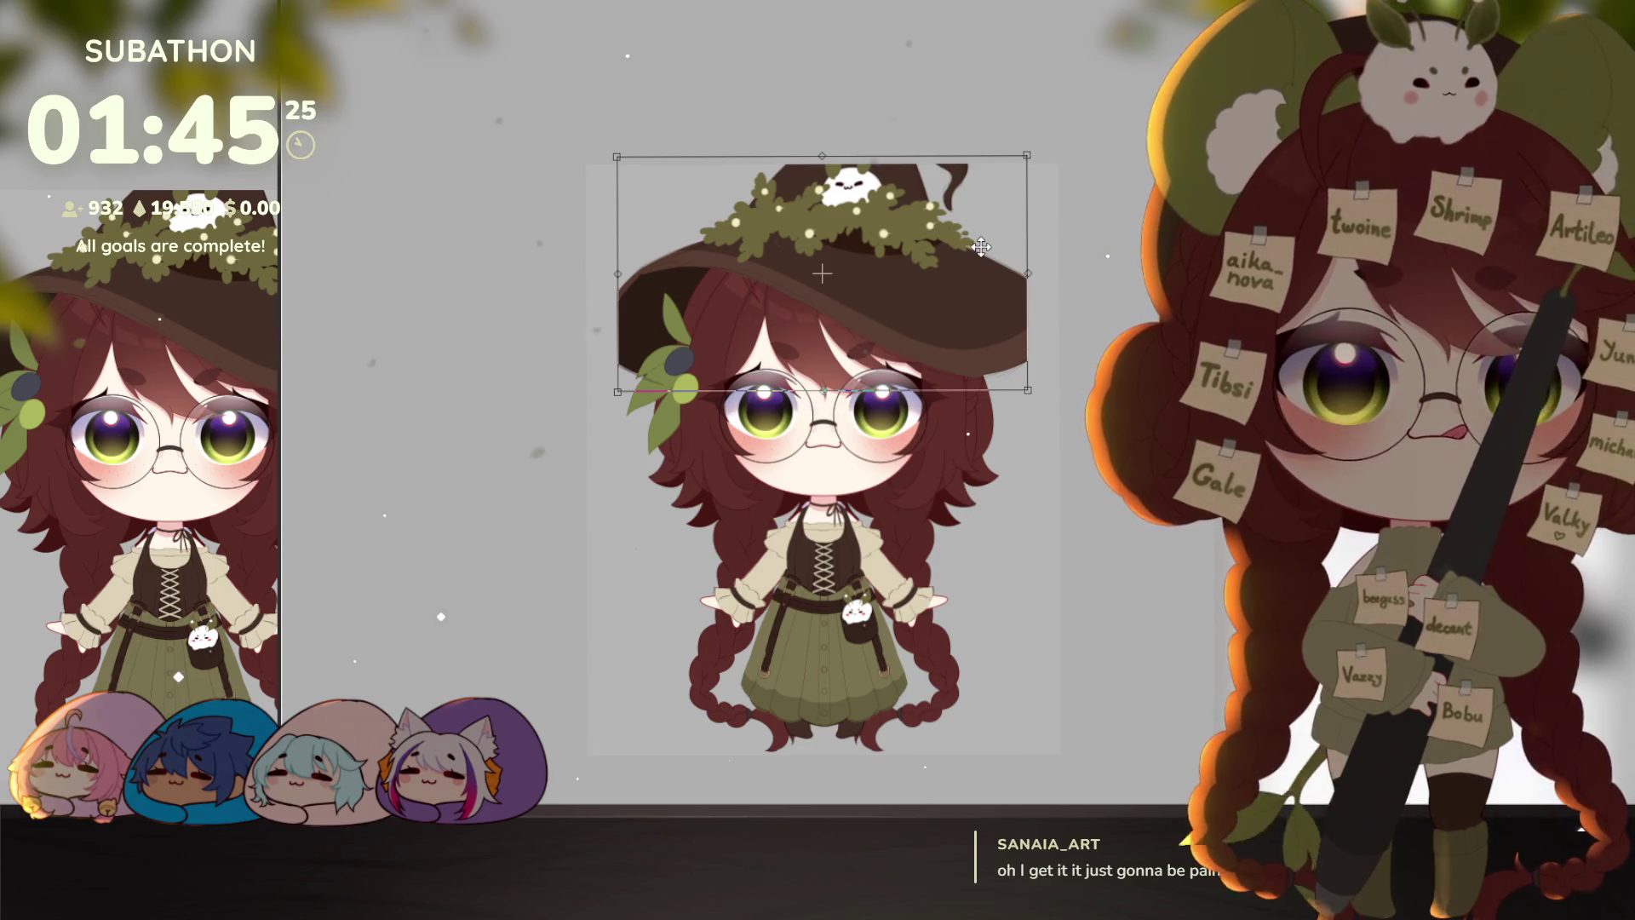
pyautogui.moveTo(1028, 153); pyautogui.dragTo(1023, 159)
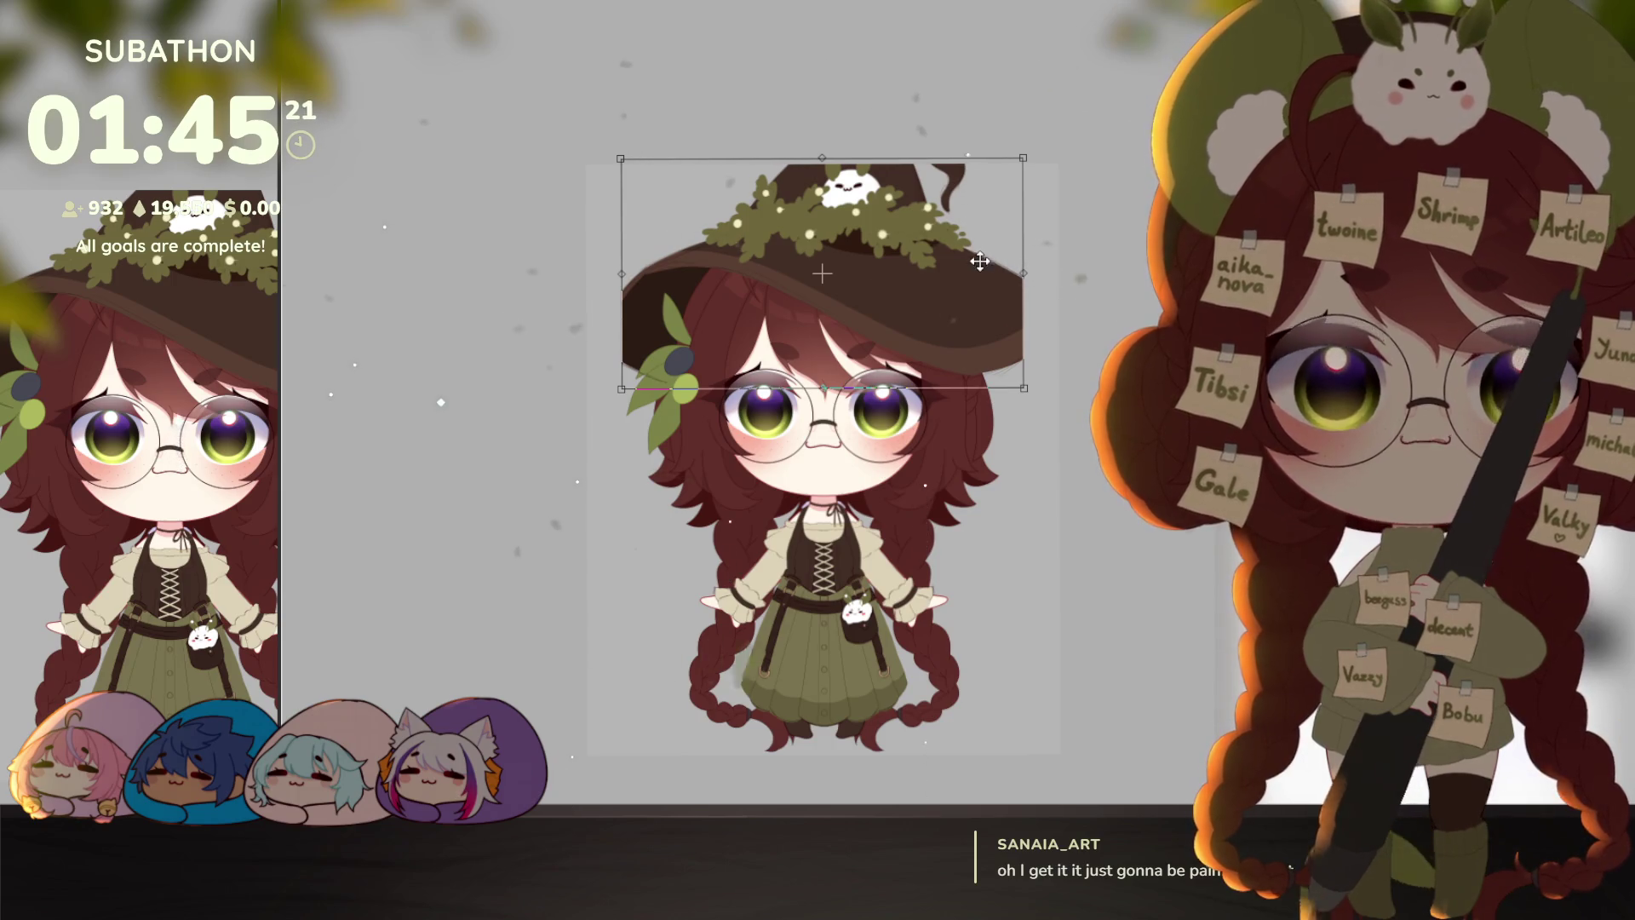
pyautogui.press('Return')
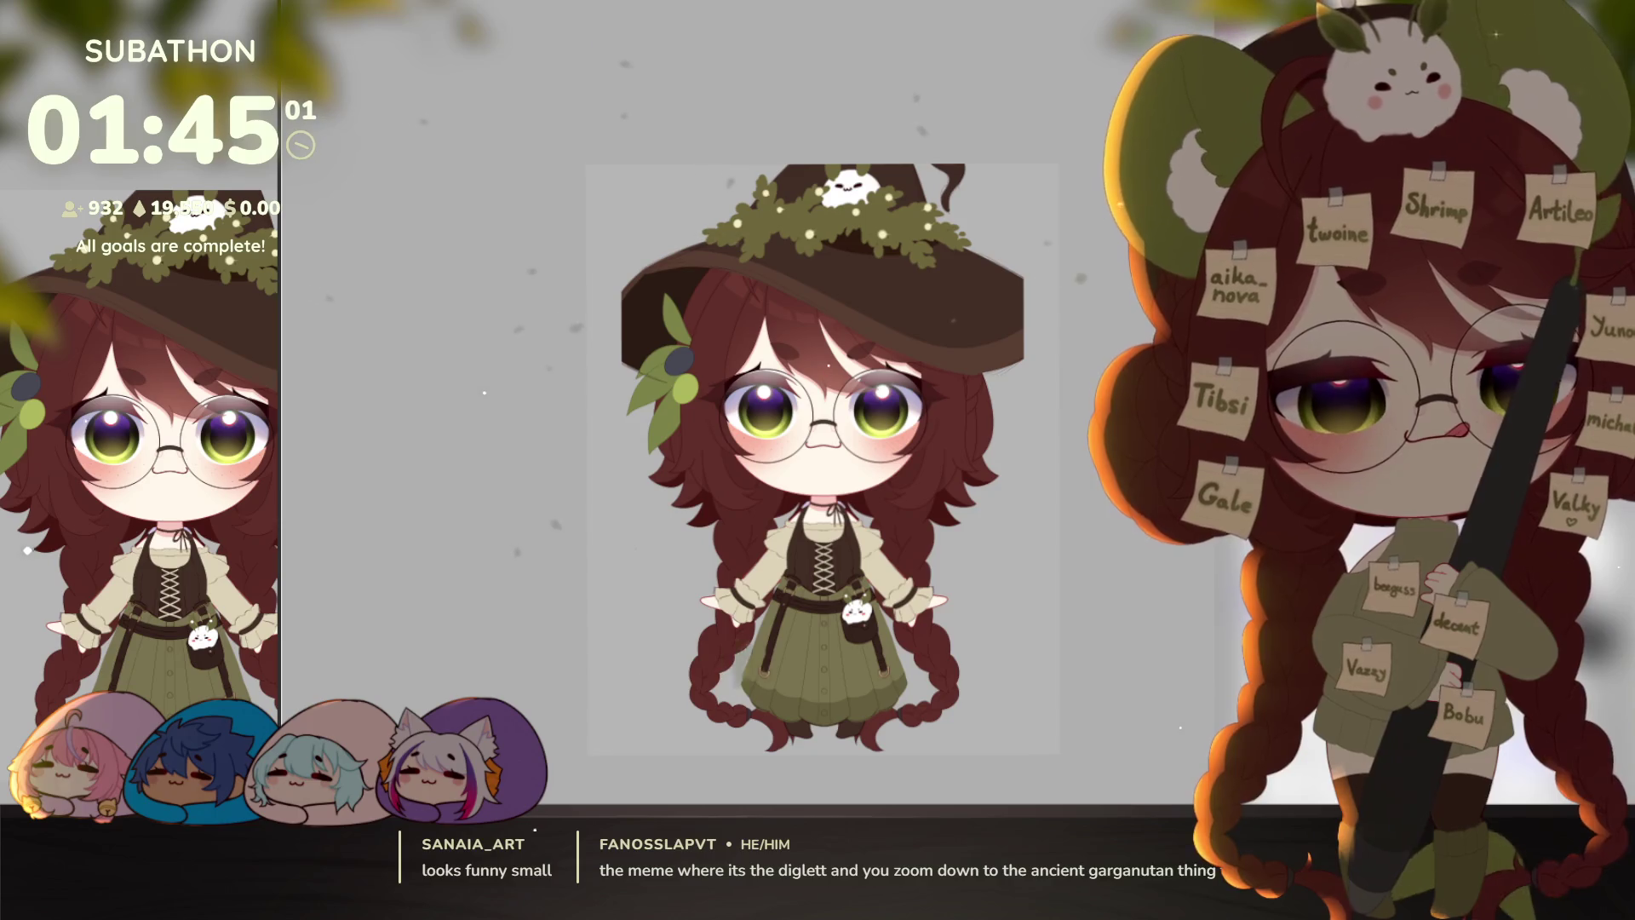
# Step: Paint the hat brim's right side out wider, ending in a curled tip
pyautogui.scroll(2, 776, 431)
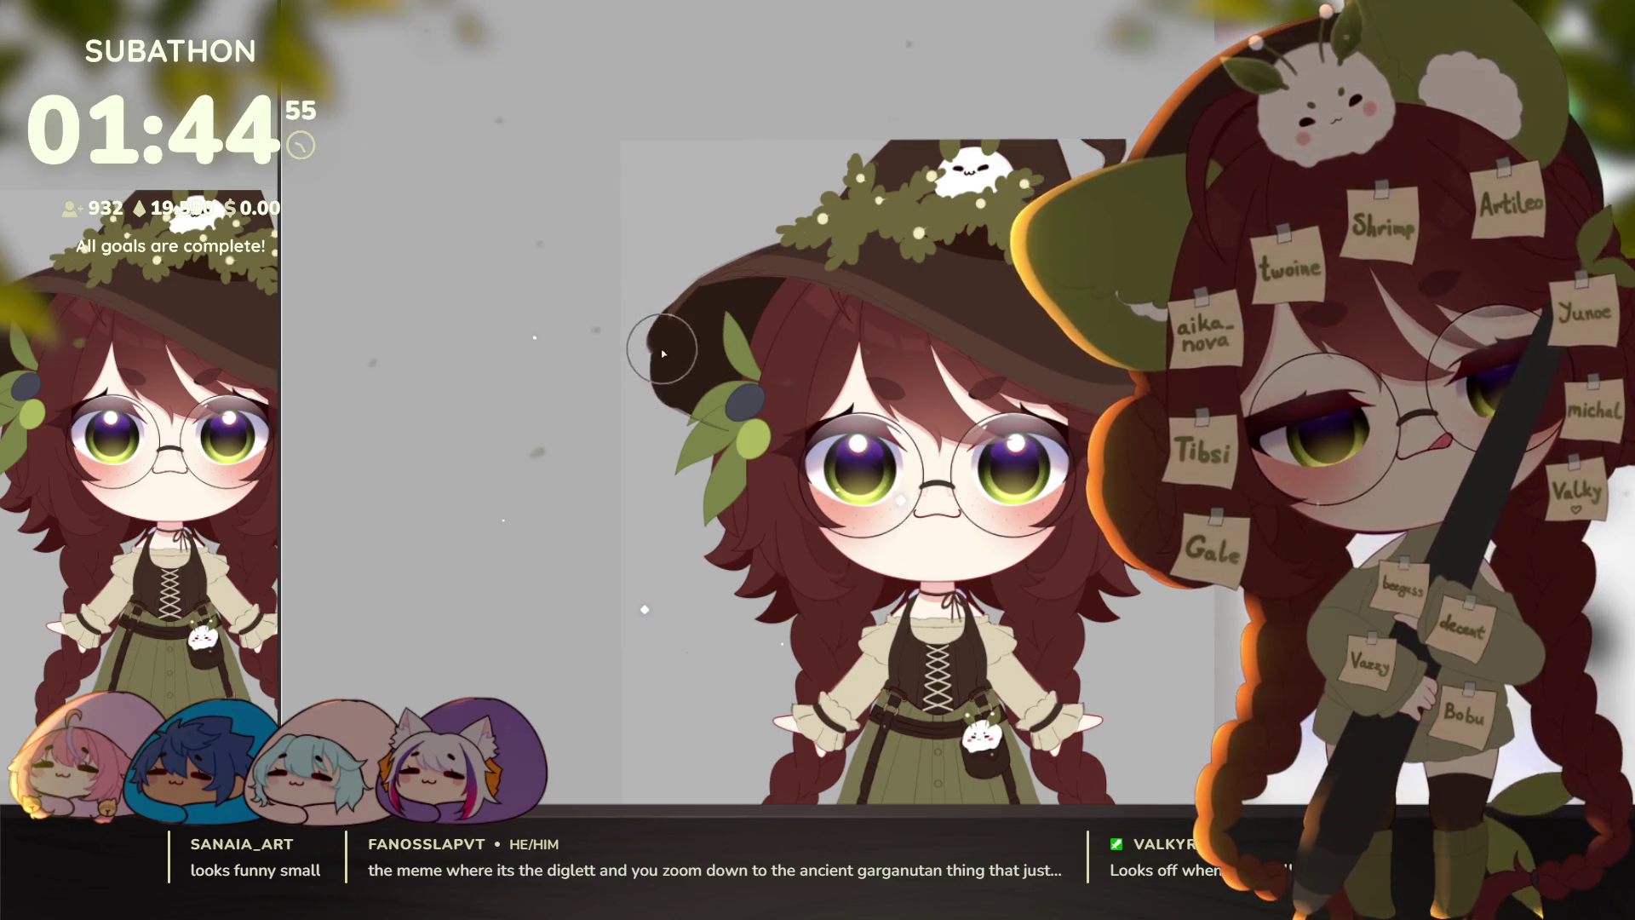
pyautogui.hscroll(3, 1031, 506)
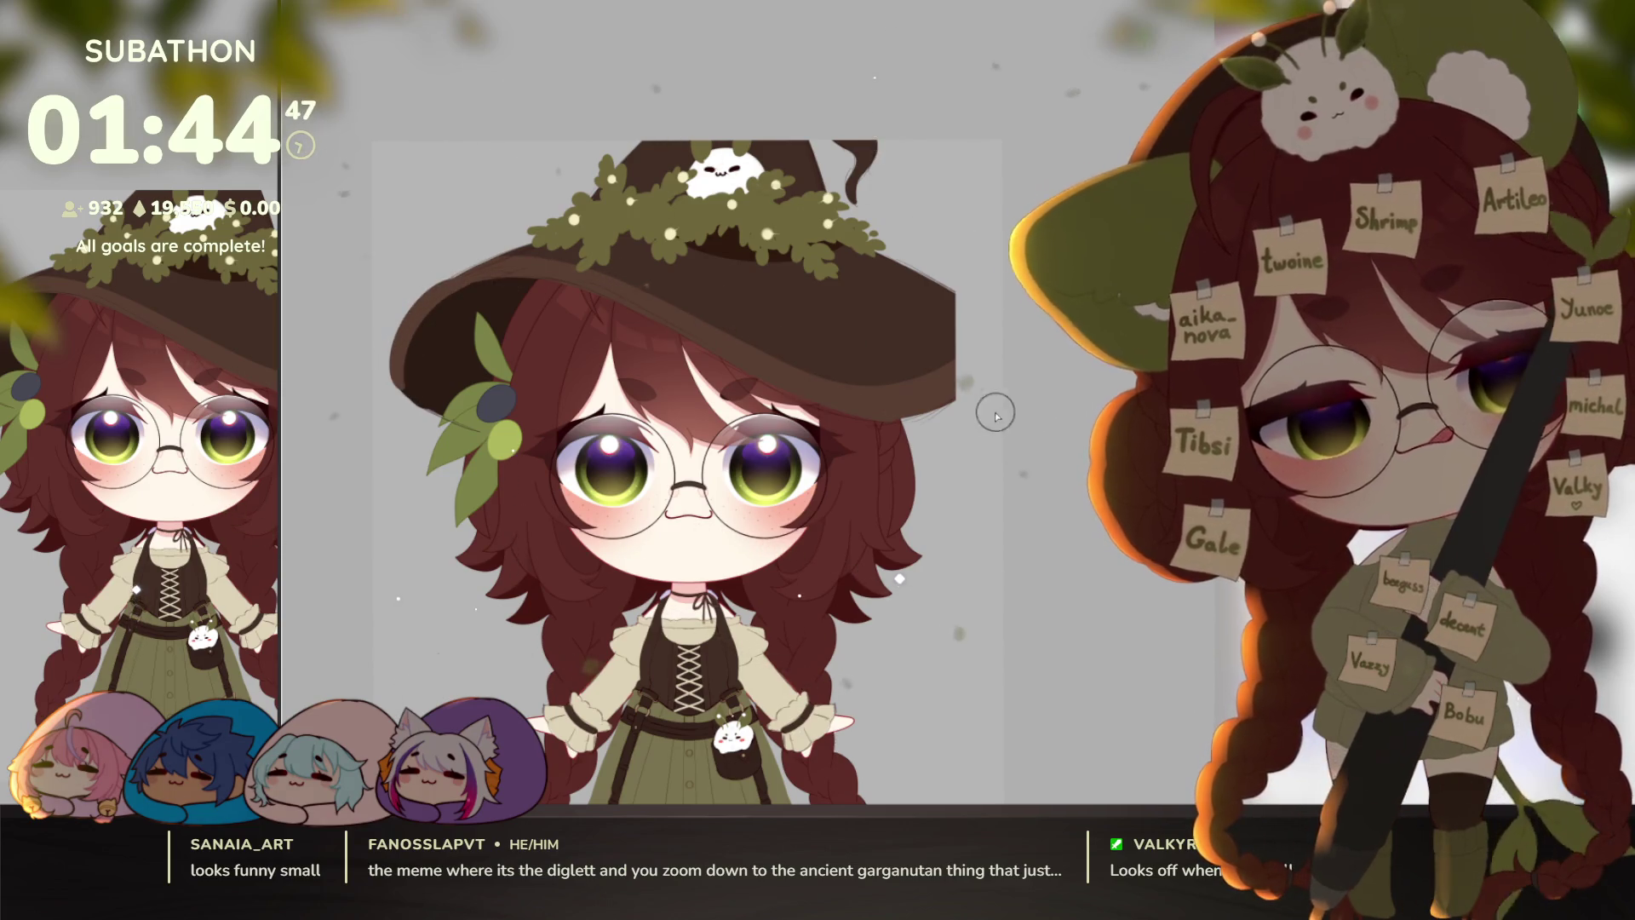
pyautogui.moveTo(945, 397)
pyautogui.mouseDown()
pyautogui.moveTo(988, 325)
pyautogui.moveTo(1002, 329)
pyautogui.moveTo(931, 334)
pyautogui.moveTo(931, 319)
pyautogui.moveTo(967, 321)
pyautogui.moveTo(967, 292)
pyautogui.moveTo(979, 311)
pyautogui.mouseUp()
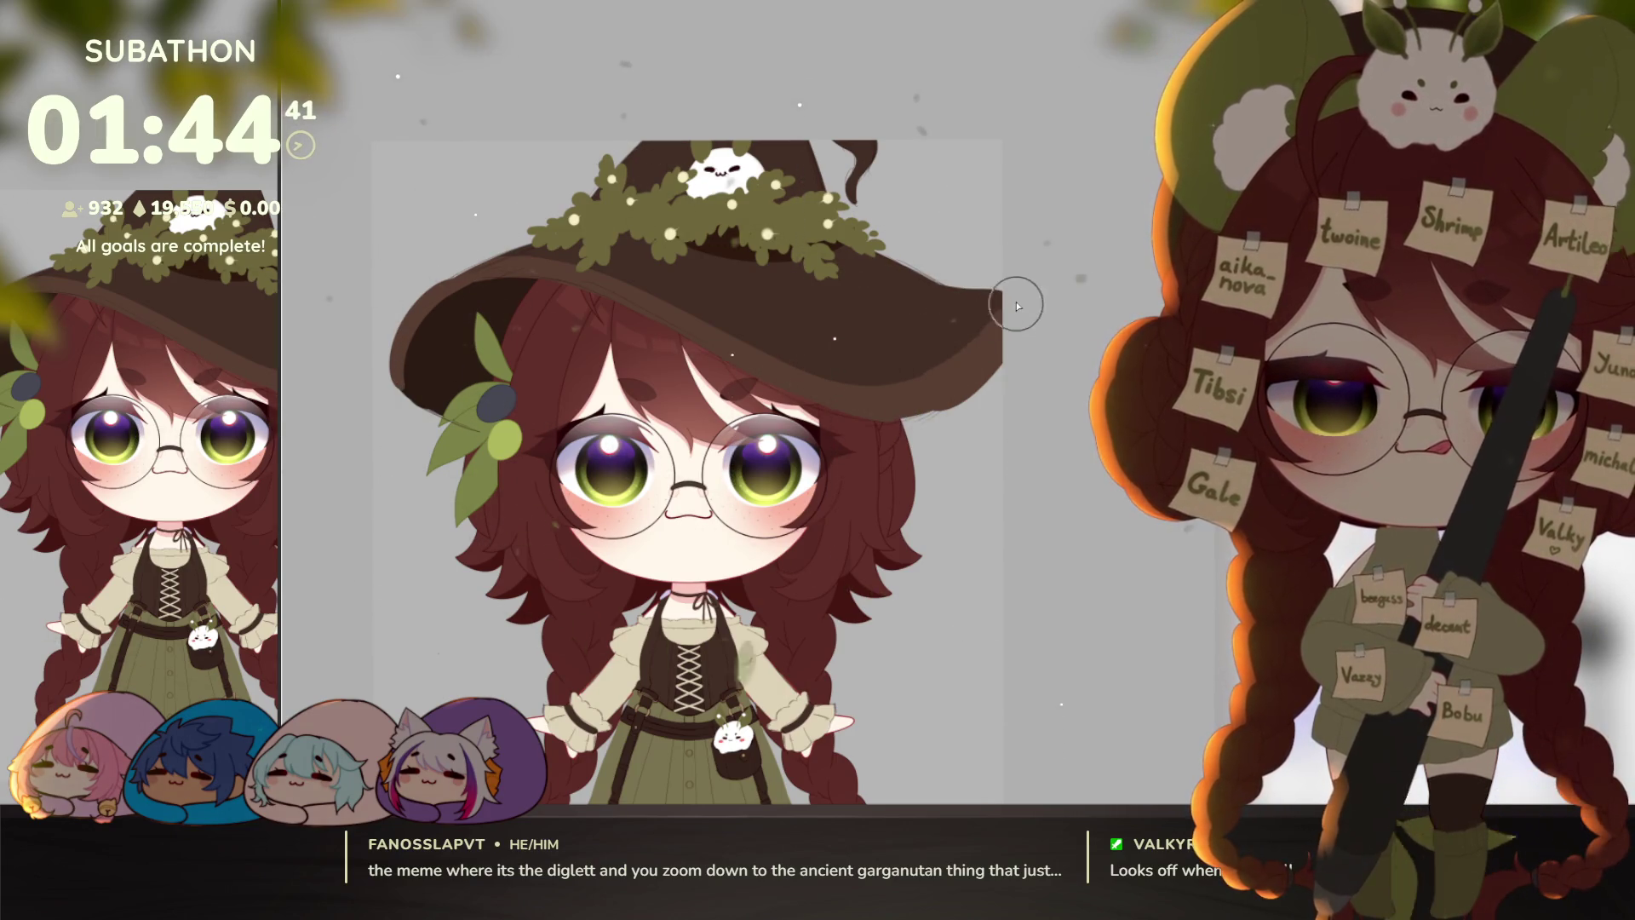
# Step: Zoom out and compare the witch with and without the hat before restoring it
pyautogui.keyDown('ctrl'); pyautogui.keyDown('alt'); pyautogui.click(1023, 421); pyautogui.keyUp('alt'); pyautogui.keyUp('ctrl')
pyautogui.keyDown('ctrl'); pyautogui.keyDown('alt'); pyautogui.click(1024, 420); pyautogui.keyUp('alt'); pyautogui.keyUp('ctrl')
pyautogui.scroll(2, 1032, 587)
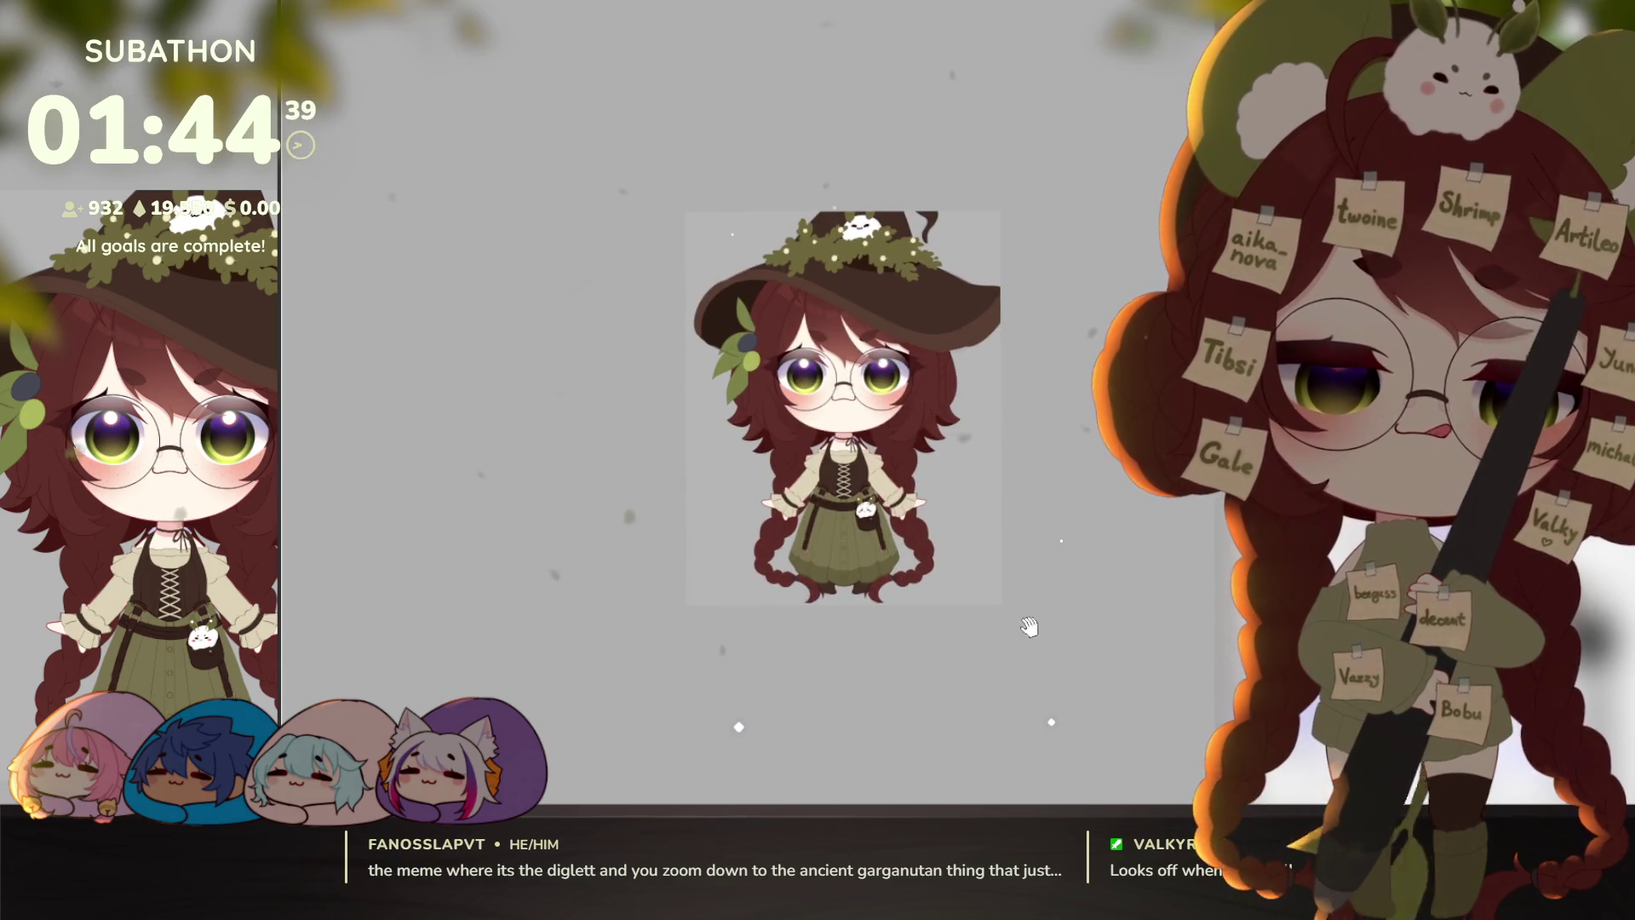
pyautogui.moveTo(1034, 625); pyautogui.dragTo(1023, 622)
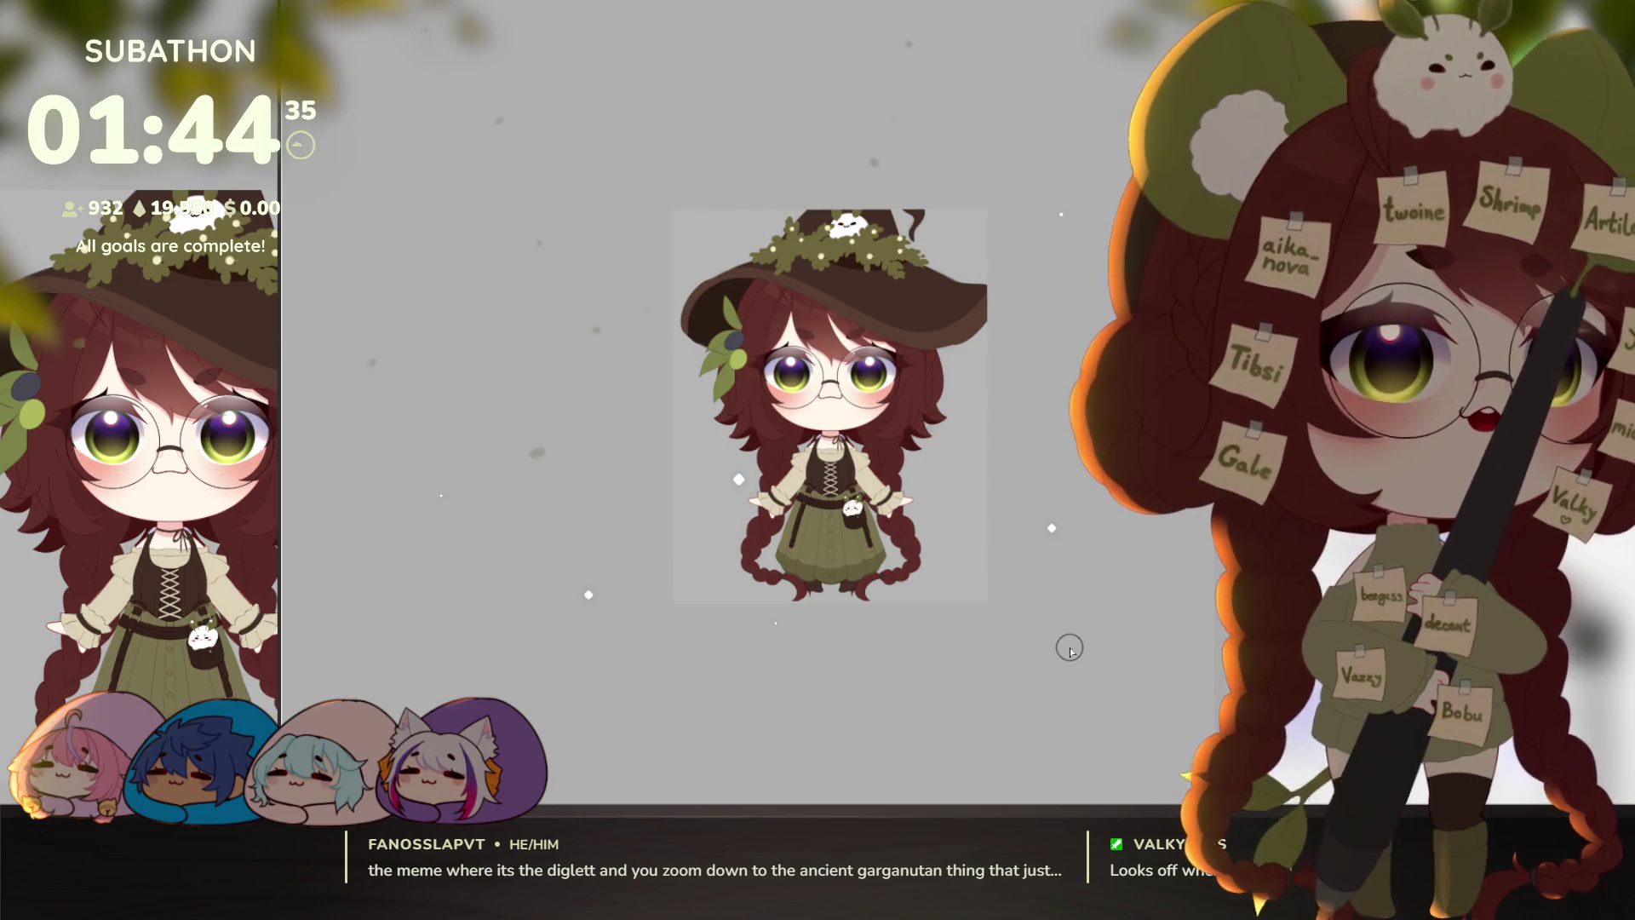
pyautogui.hotkey('ctrl', 'z')
pyautogui.hotkey('ctrl', 'z')
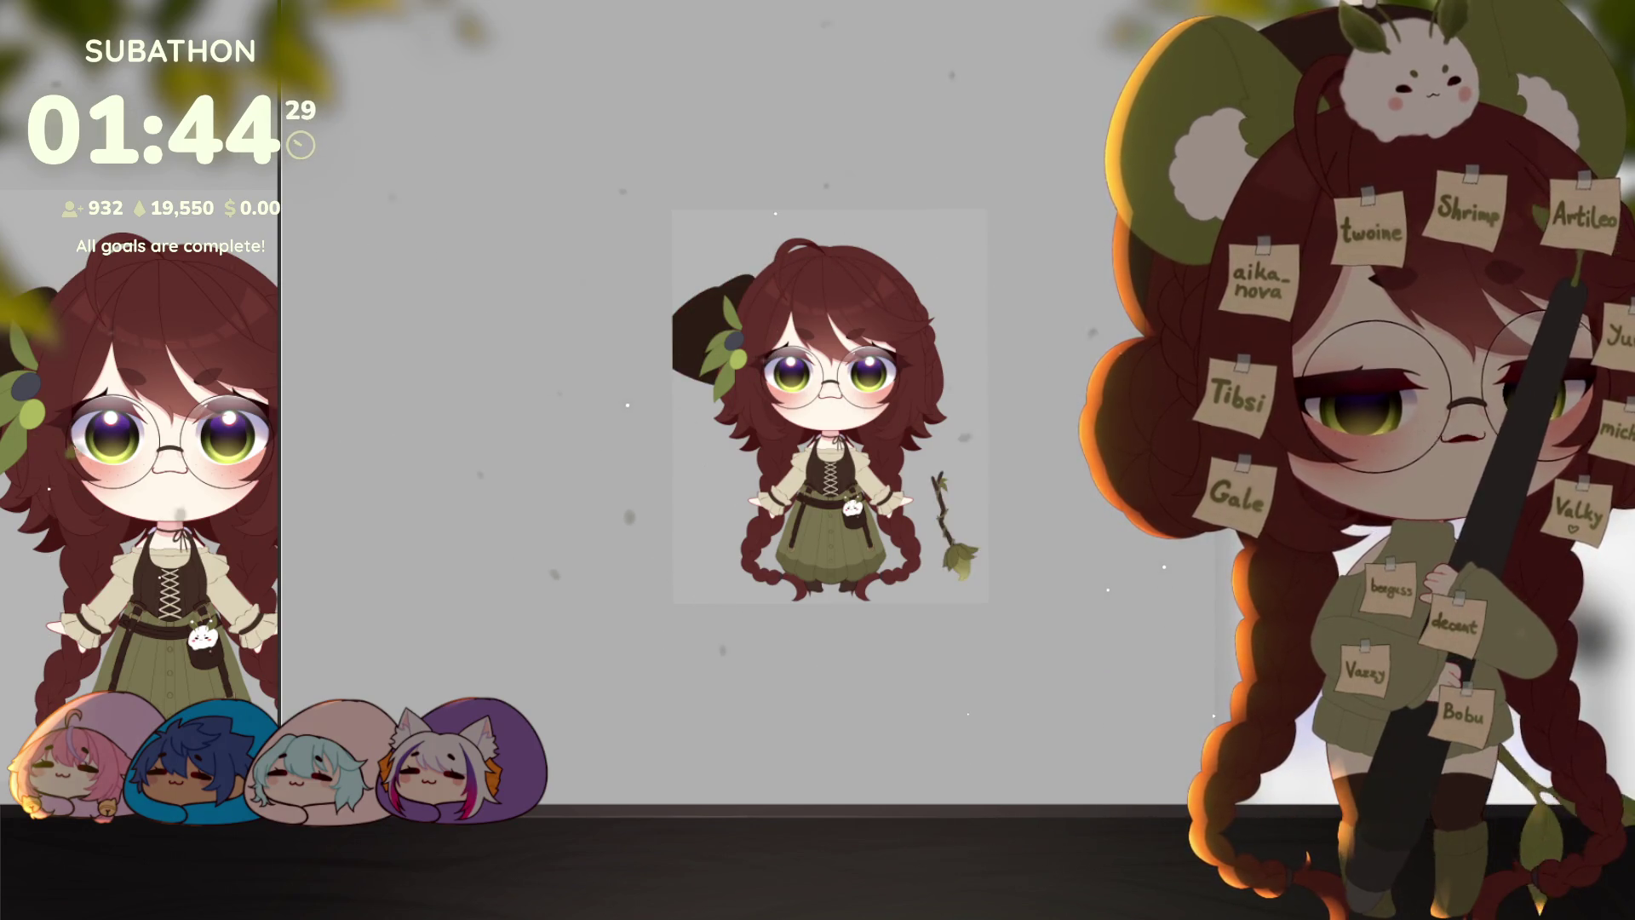
pyautogui.hotkey('ctrl', 'shift', 'z')
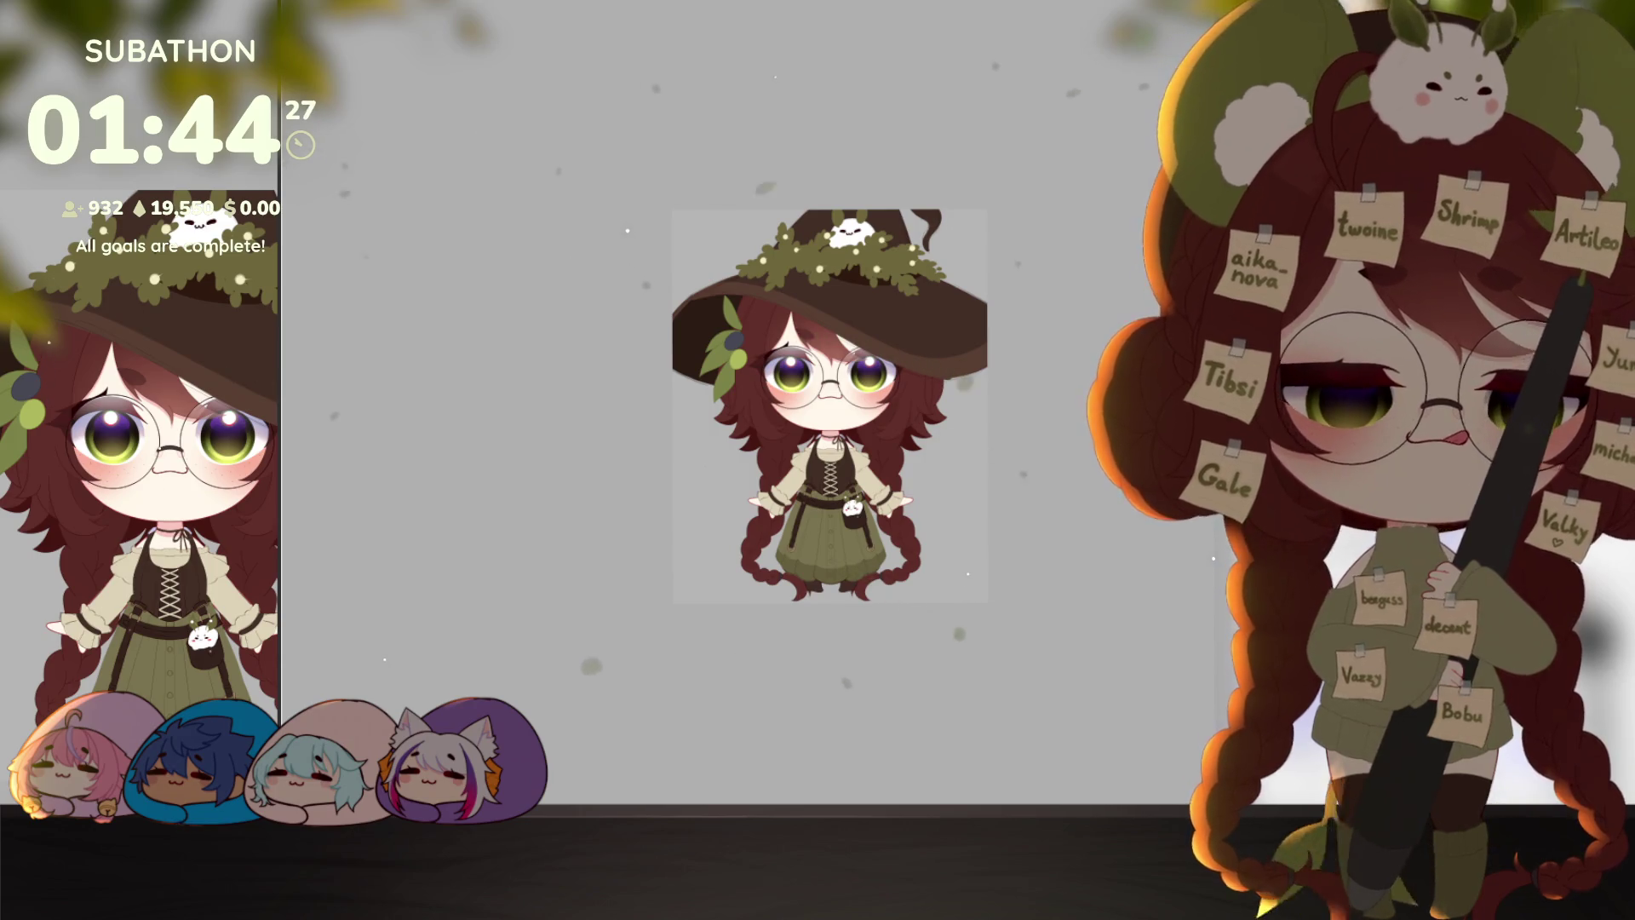
pyautogui.scroll(5, 1033, 643)
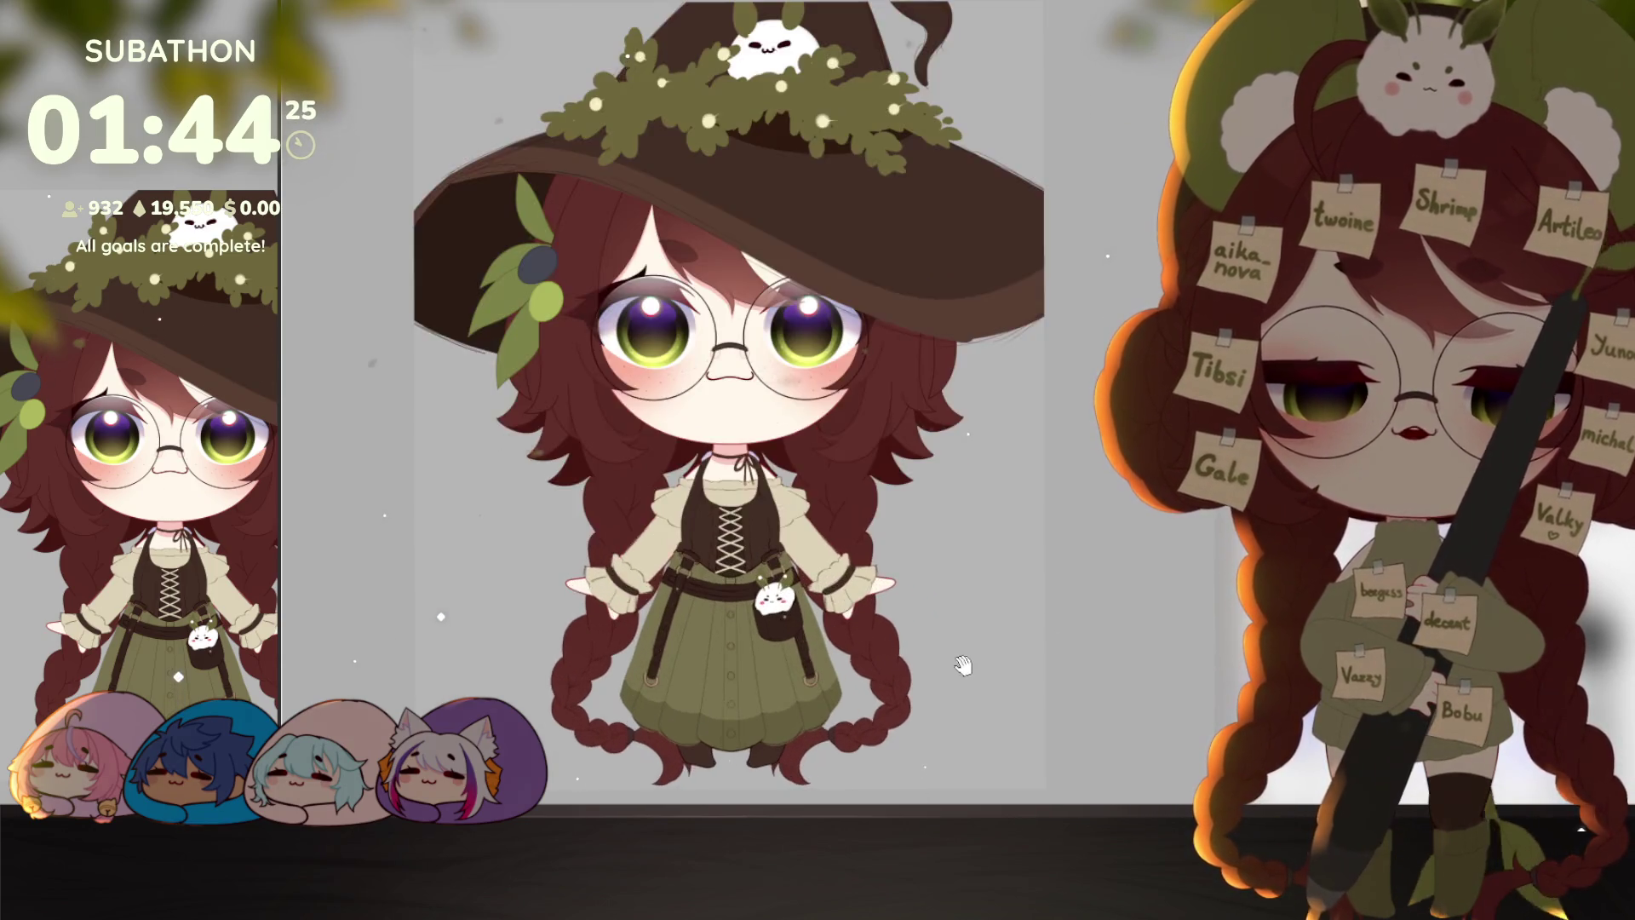